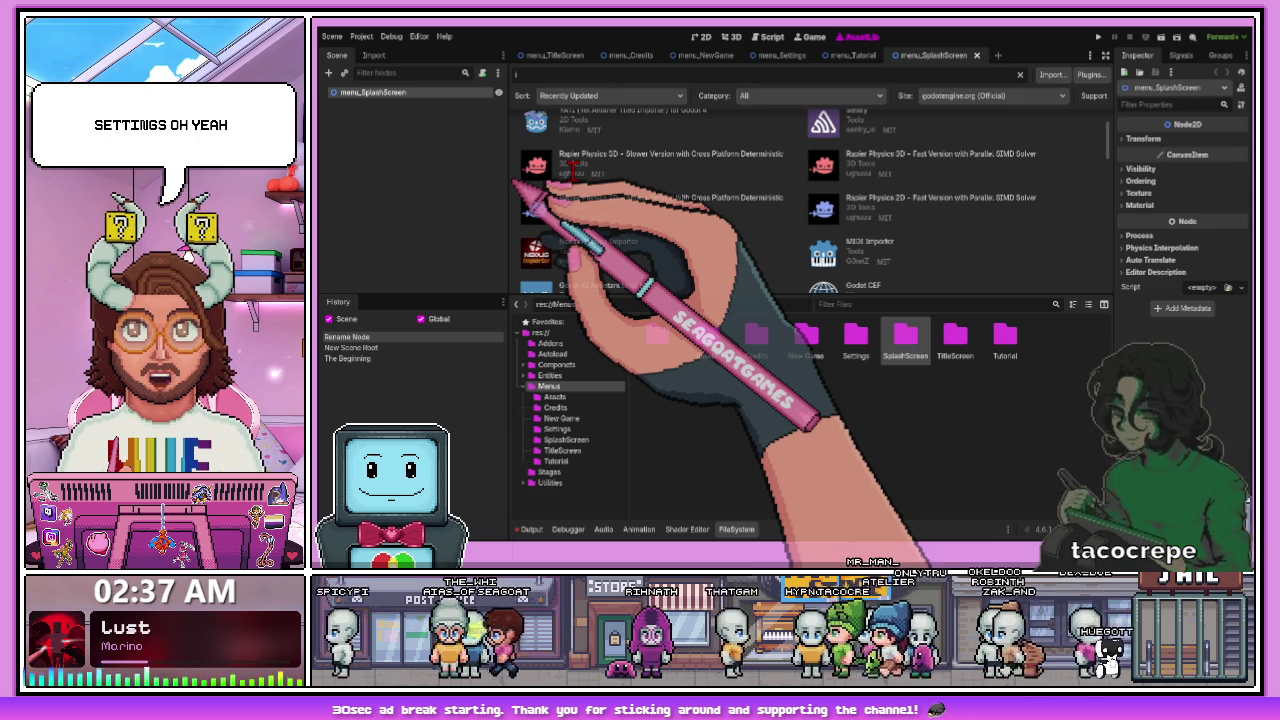
# - Confirm the typed action name to add it as a new action in the project's Input Map
pyautogui.press('Return')
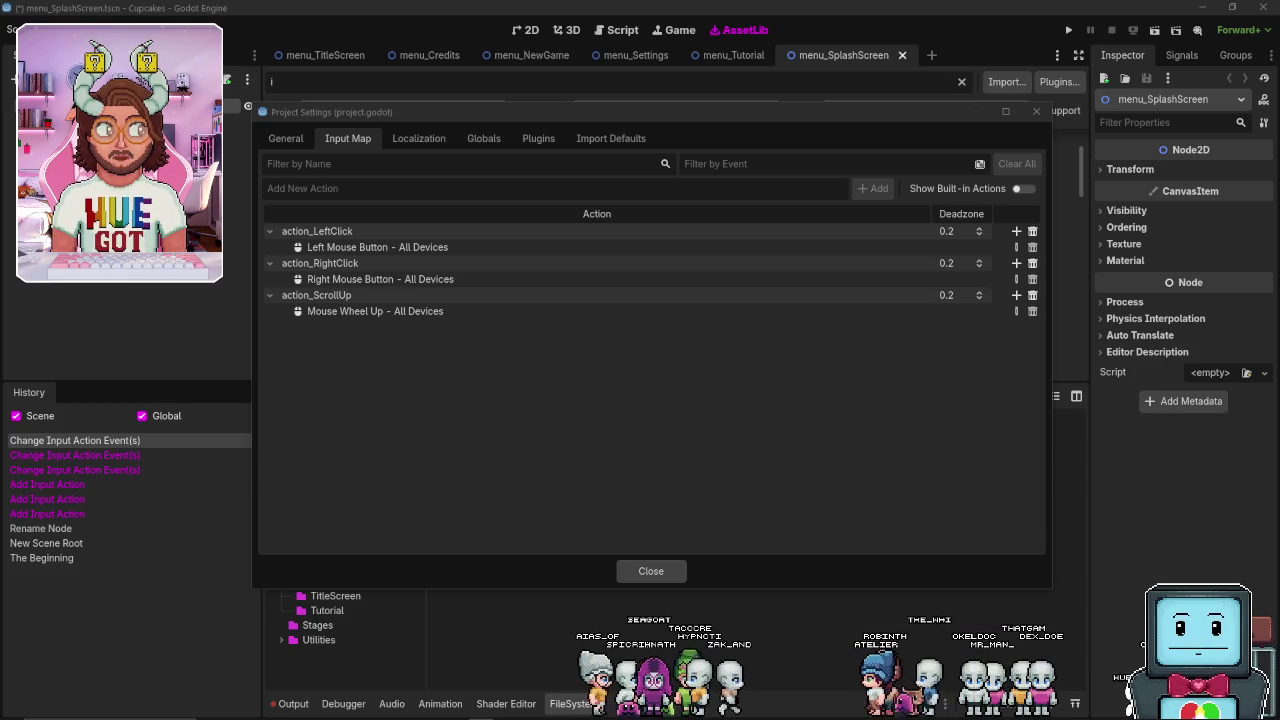
pyautogui.moveTo(531, 118)
pyautogui.mouseDown()
pyautogui.moveTo(614, 123)
pyautogui.moveTo(400, 146)
pyautogui.moveTo(514, 220)
pyautogui.moveTo(643, 130)
pyautogui.moveTo(471, 134)
pyautogui.moveTo(634, 186)
pyautogui.moveTo(600, 126)
pyautogui.moveTo(563, 108)
pyautogui.moveTo(596, 111)
pyautogui.mouseUp()
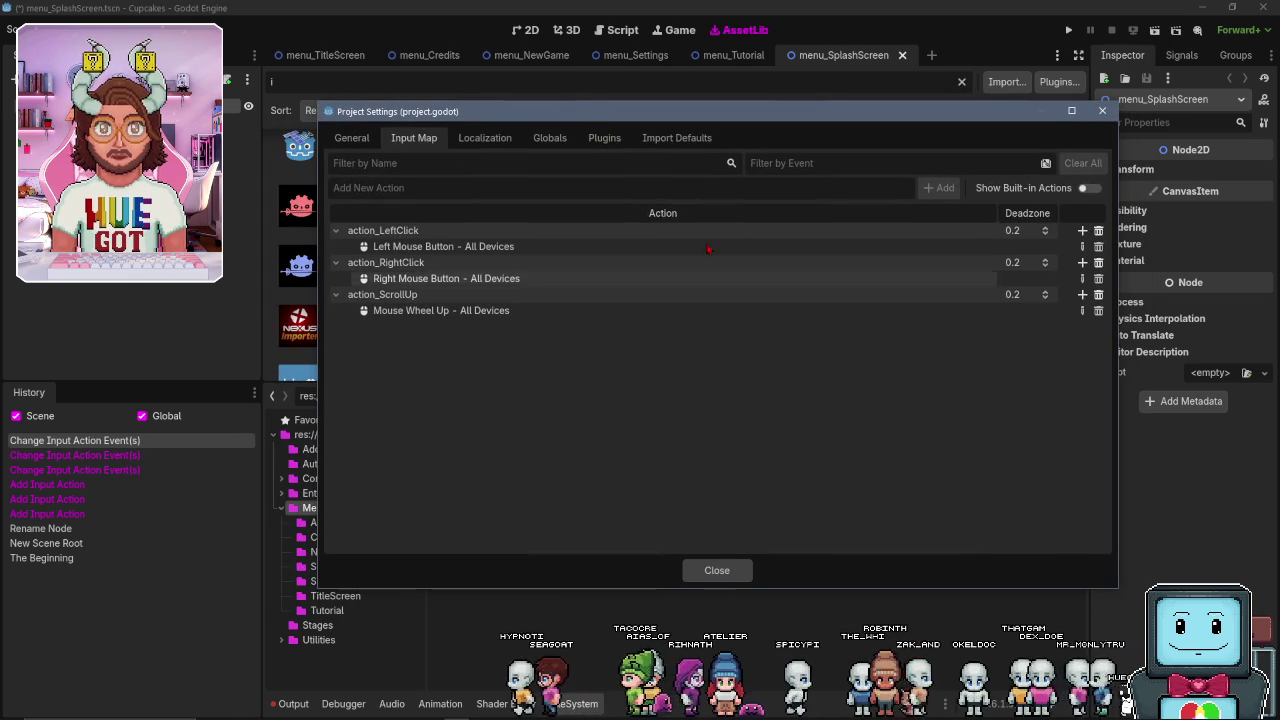
pyautogui.moveTo(667, 122)
pyautogui.mouseDown()
pyautogui.moveTo(590, 214)
pyautogui.moveTo(604, 177)
pyautogui.moveTo(557, 152)
pyautogui.mouseUp()
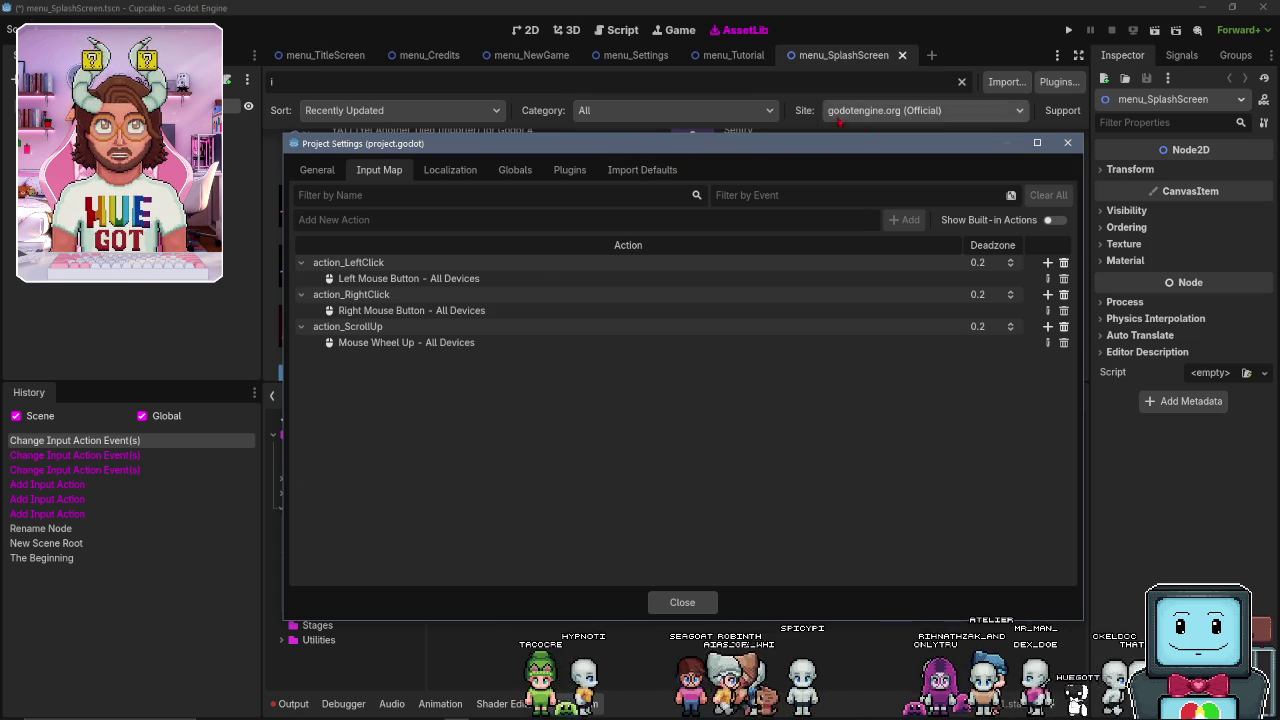
pyautogui.moveTo(803, 145)
pyautogui.mouseDown()
pyautogui.moveTo(765, 92)
pyautogui.moveTo(771, 129)
pyautogui.moveTo(706, 177)
pyautogui.moveTo(815, 157)
pyautogui.moveTo(532, 145)
pyautogui.moveTo(595, 152)
pyautogui.mouseUp()
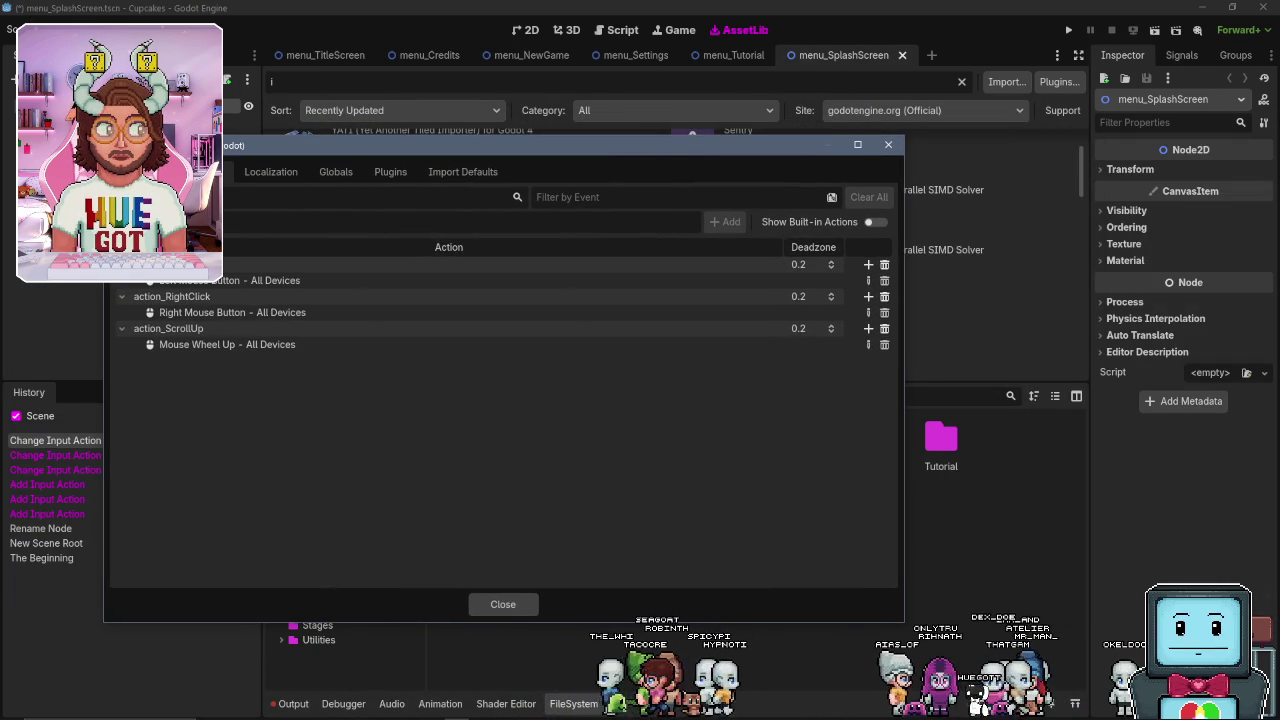
pyautogui.moveTo(580, 212); pyautogui.dragTo(677, 186)
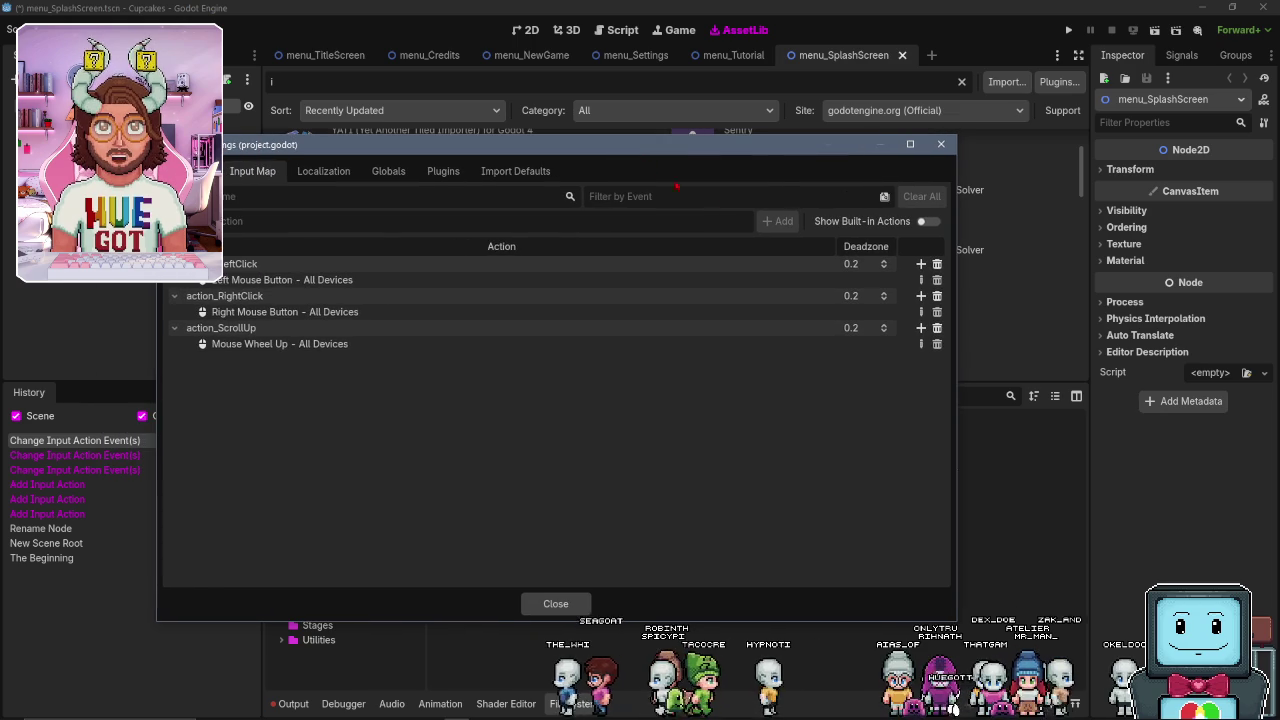
pyautogui.moveTo(582, 153); pyautogui.dragTo(660, 154)
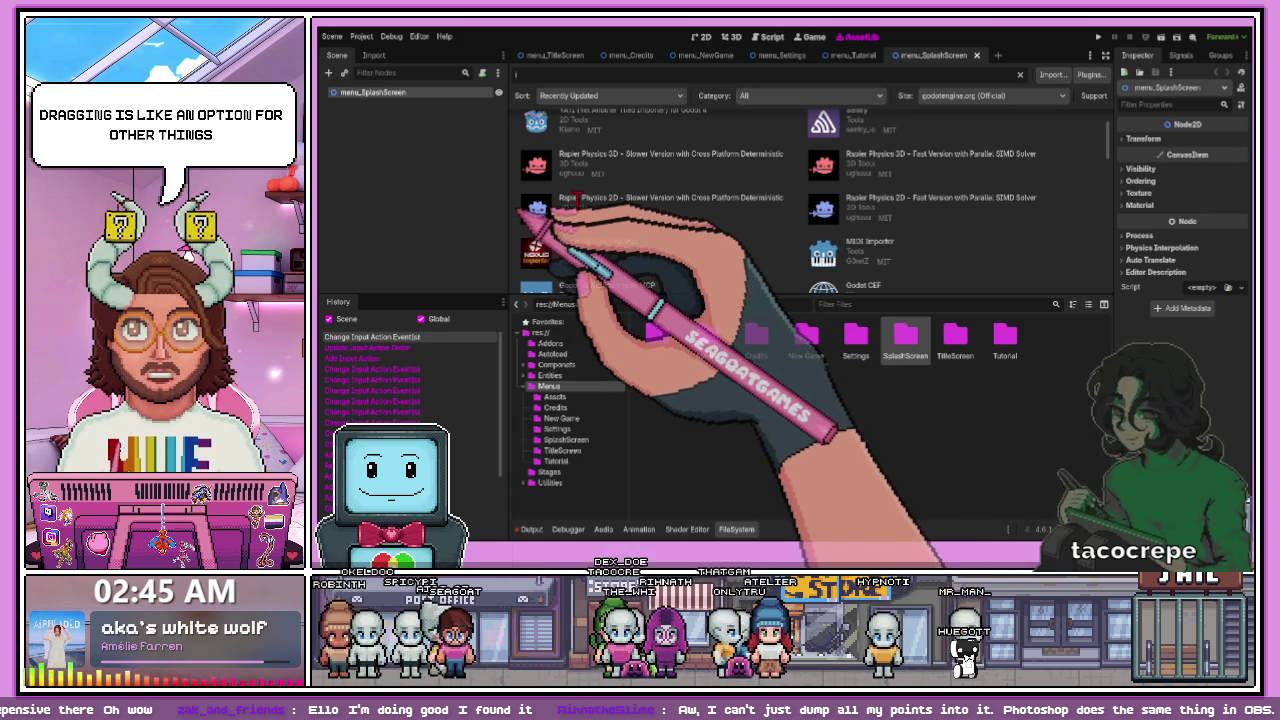
# - Undo the latest Rename Input Action step with Ctrl+Z
pyautogui.hotkey('ctrl', 'z')
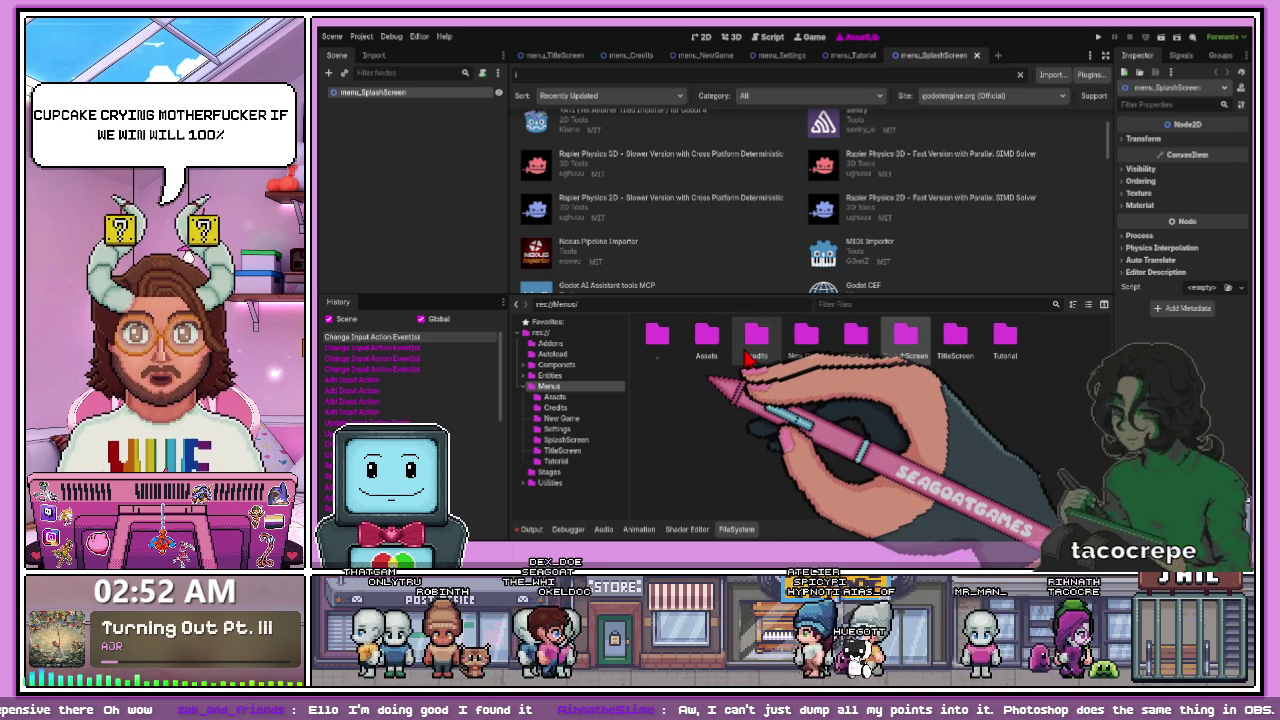
# - Drag the panel divider down to give the Asset Library plugin list more room
pyautogui.moveTo(675, 296); pyautogui.dragTo(675, 399)
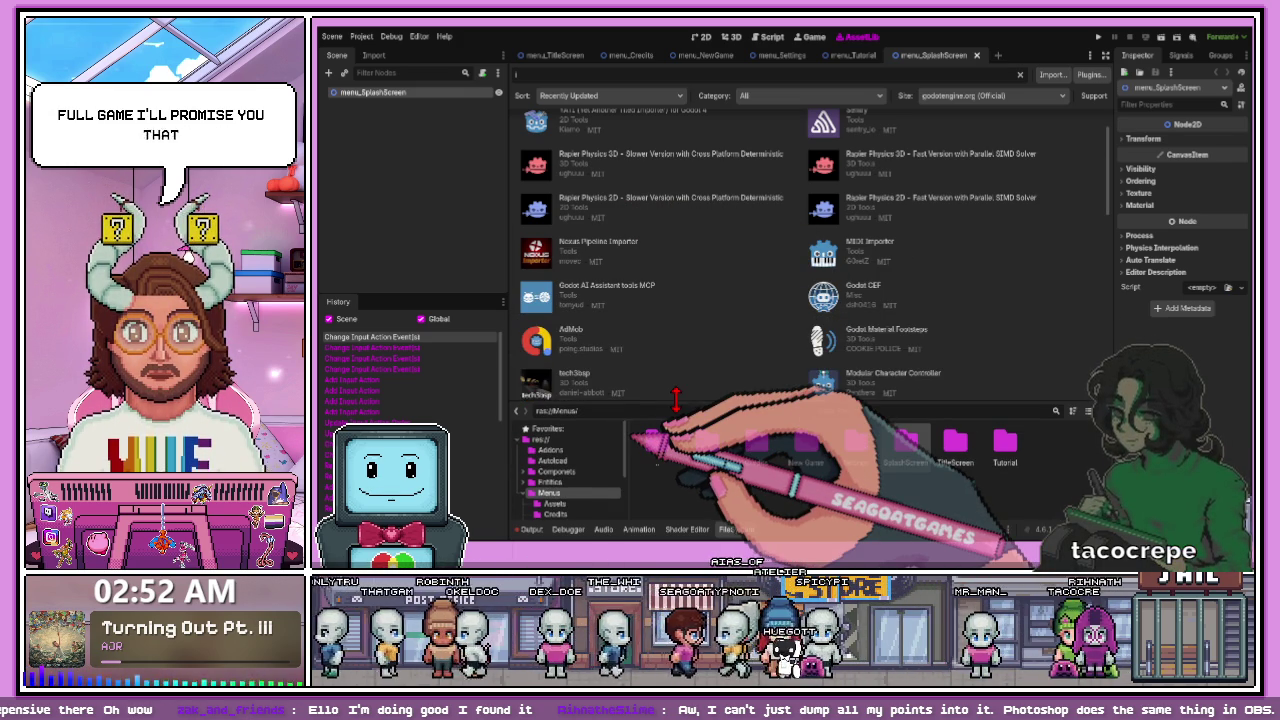
pyautogui.scroll(2, 673, 337)
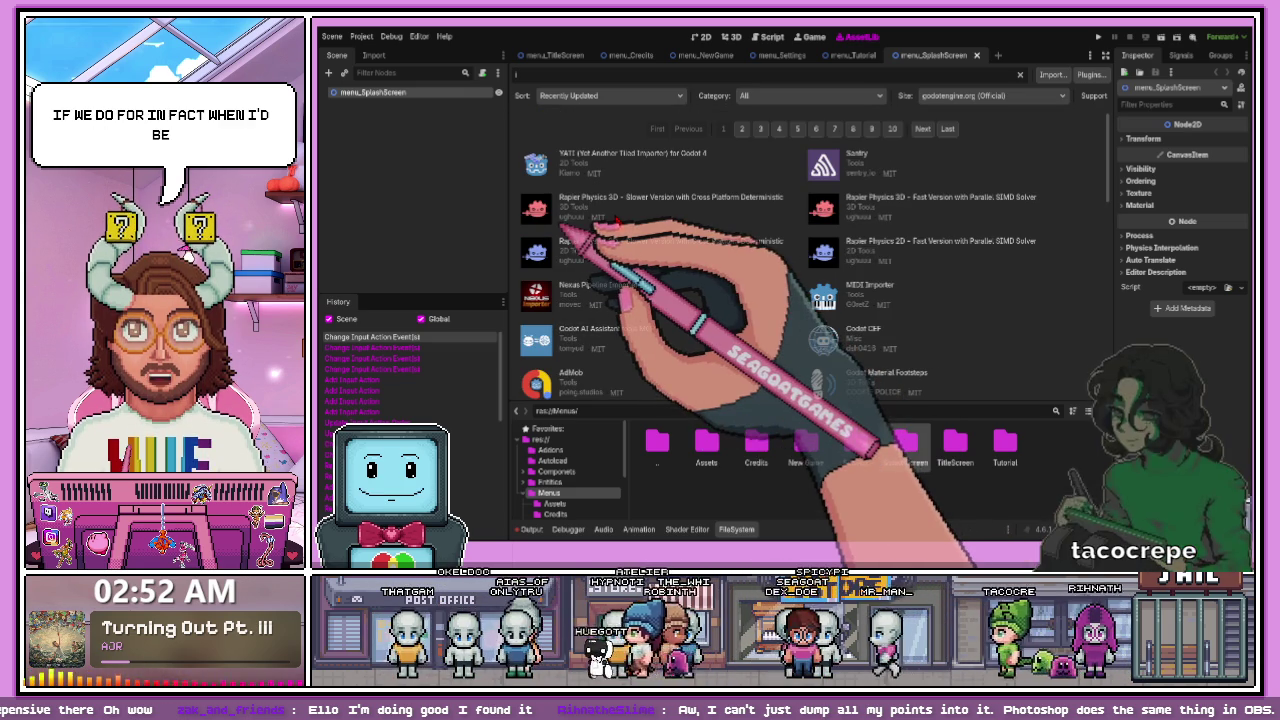
pyautogui.scroll(-4, 648, 300)
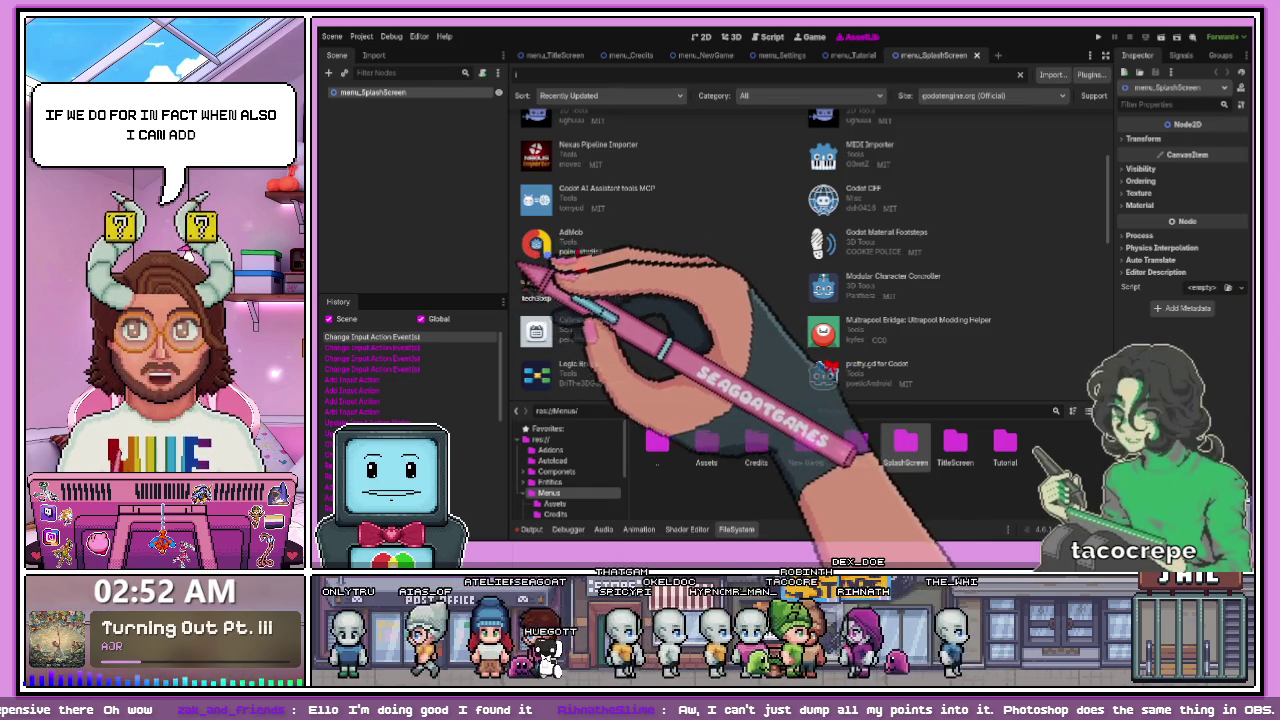
pyautogui.scroll(4, 560, 270)
pyautogui.scroll(-6, 598, 300)
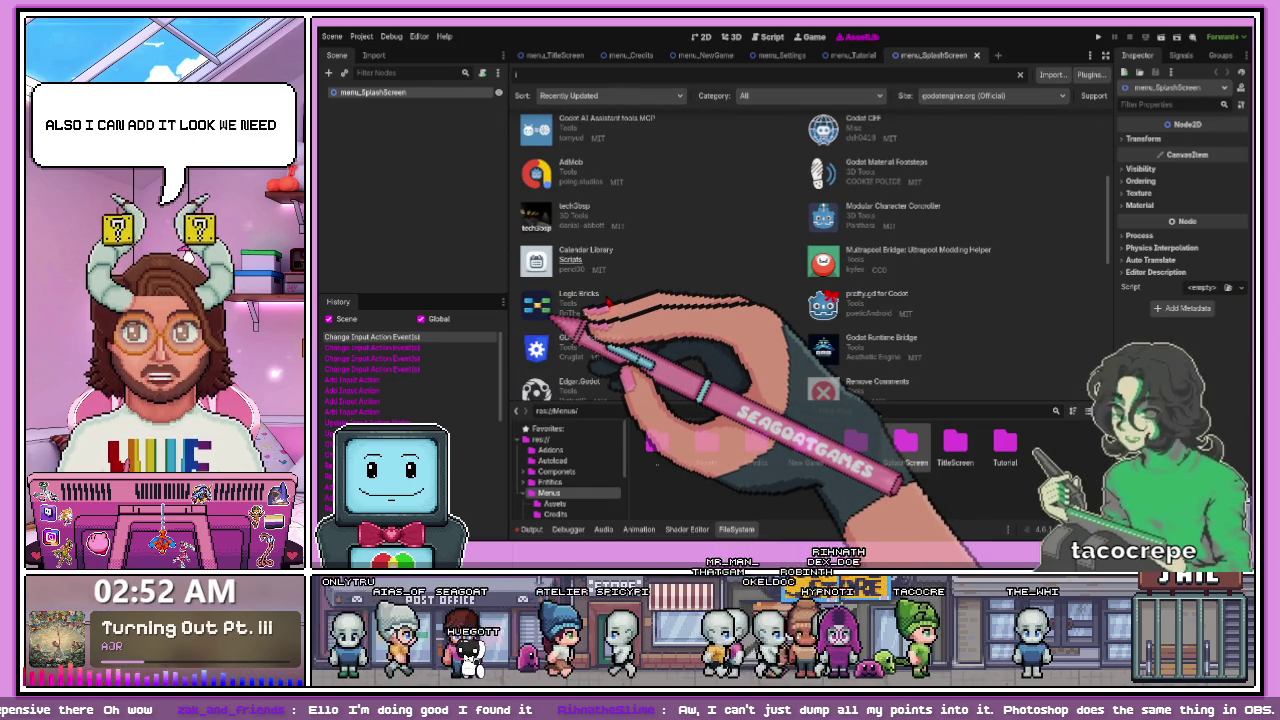
pyautogui.scroll(-1, 610, 300)
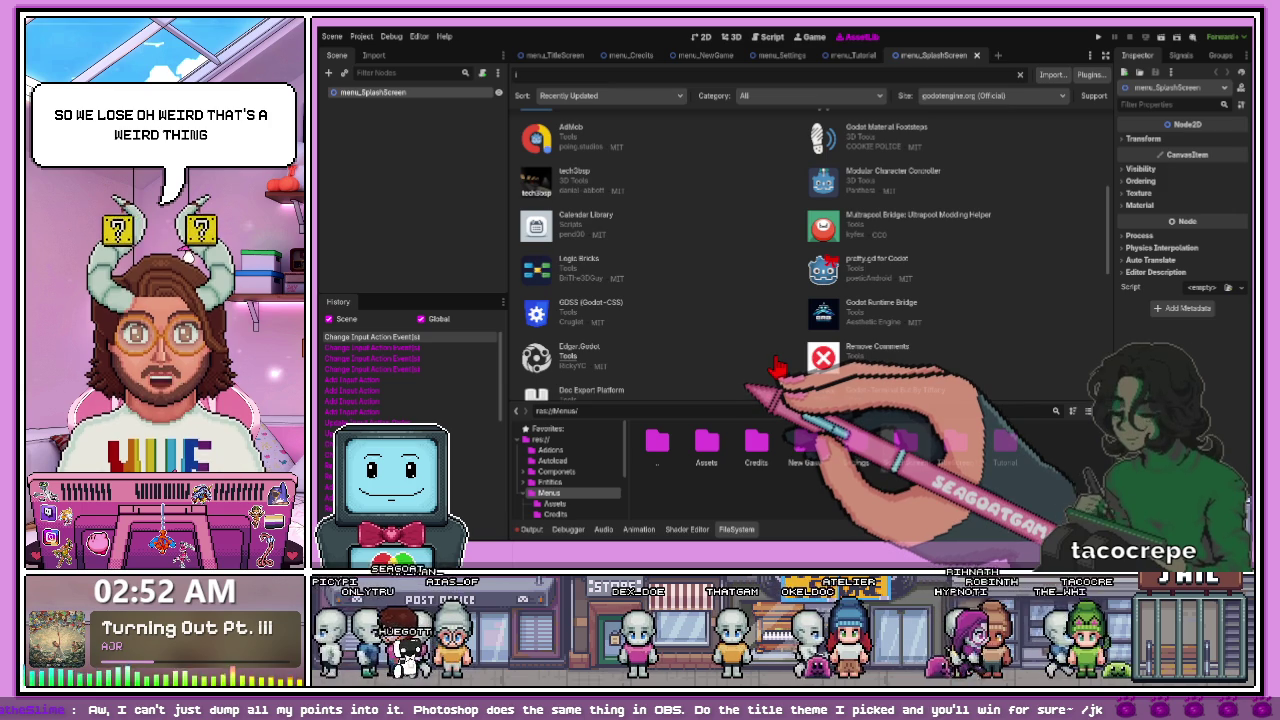
pyautogui.scroll(-2, 777, 368)
pyautogui.scroll(-5, 777, 368)
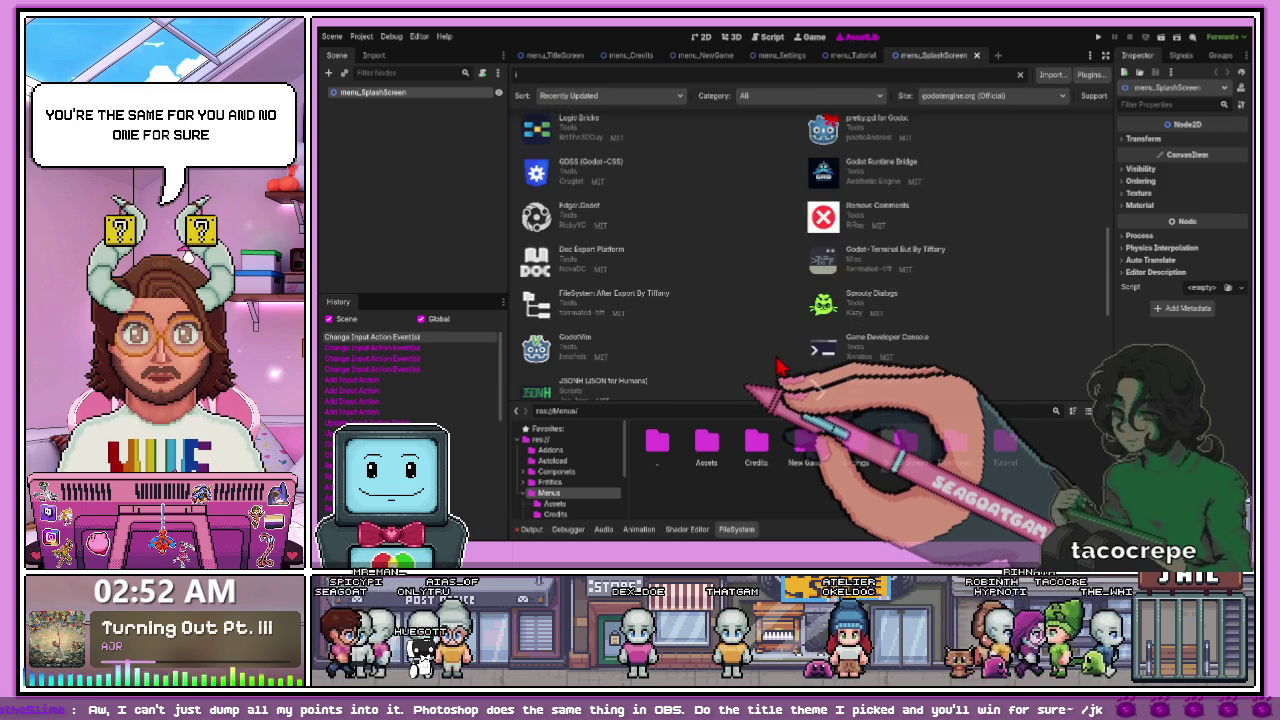
pyautogui.scroll(-2, 777, 368)
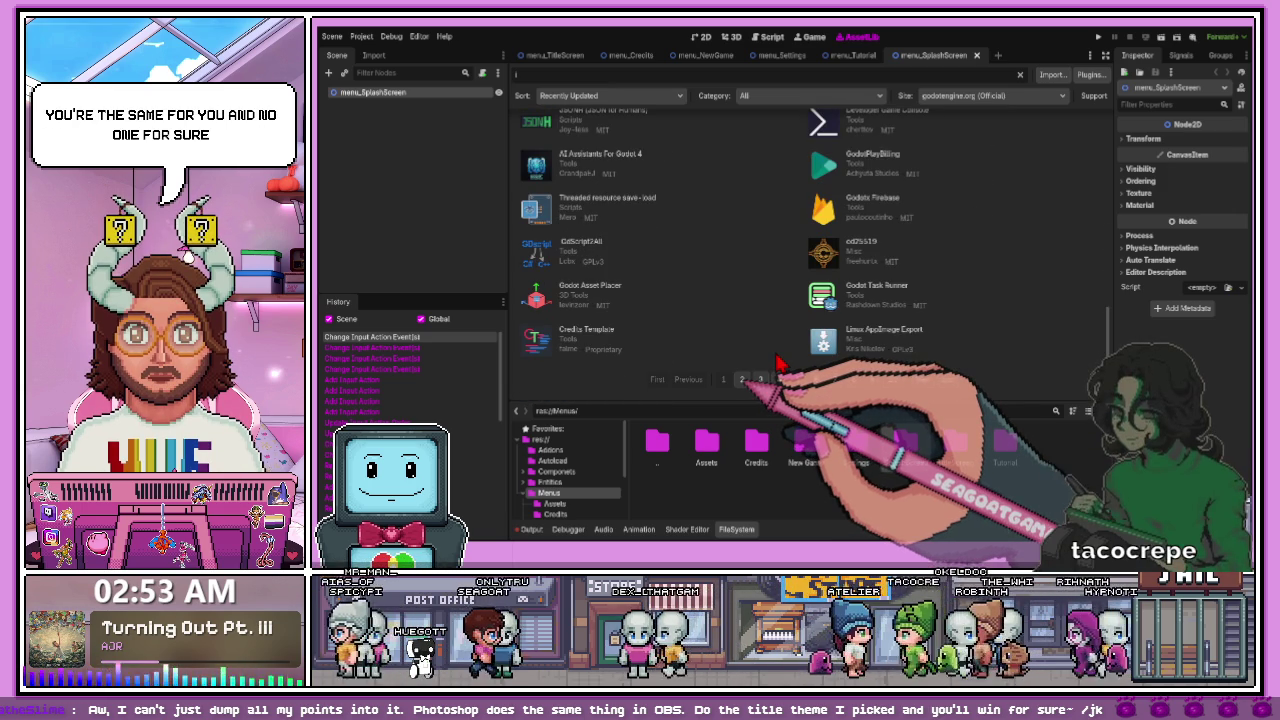
pyautogui.scroll(6, 779, 364)
pyautogui.scroll(15, 778, 366)
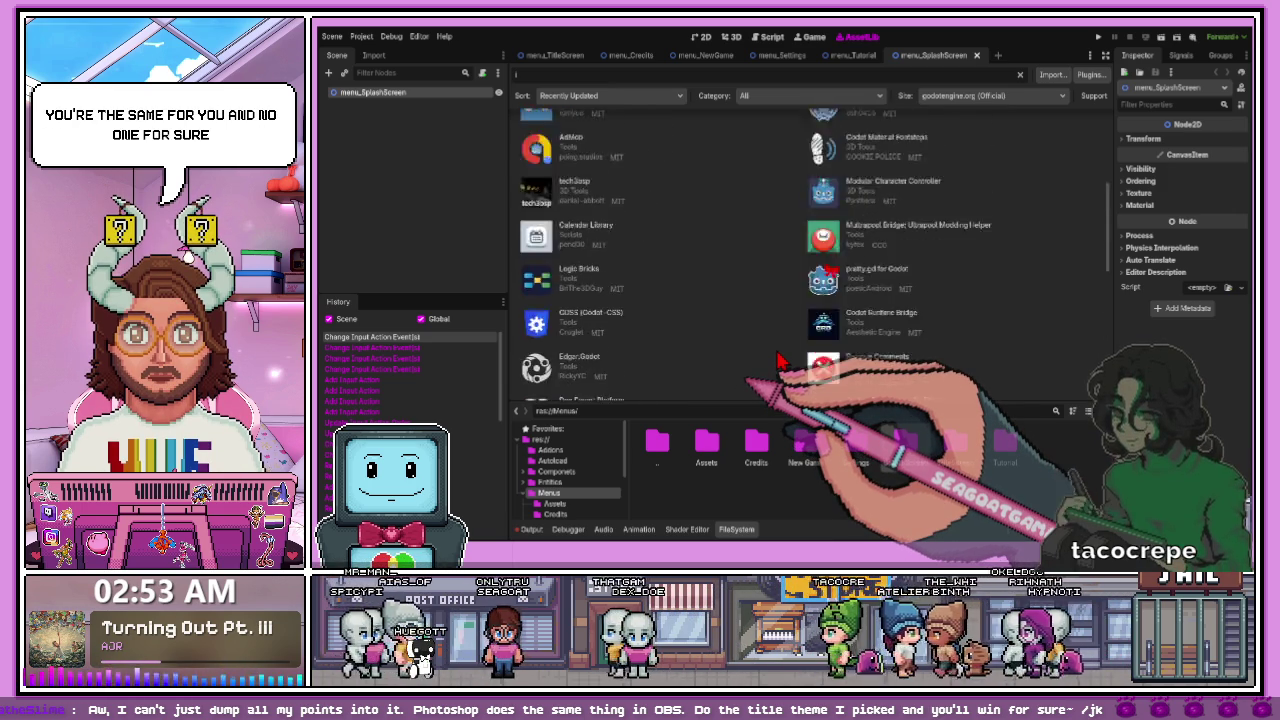
pyautogui.scroll(-2, 838, 250)
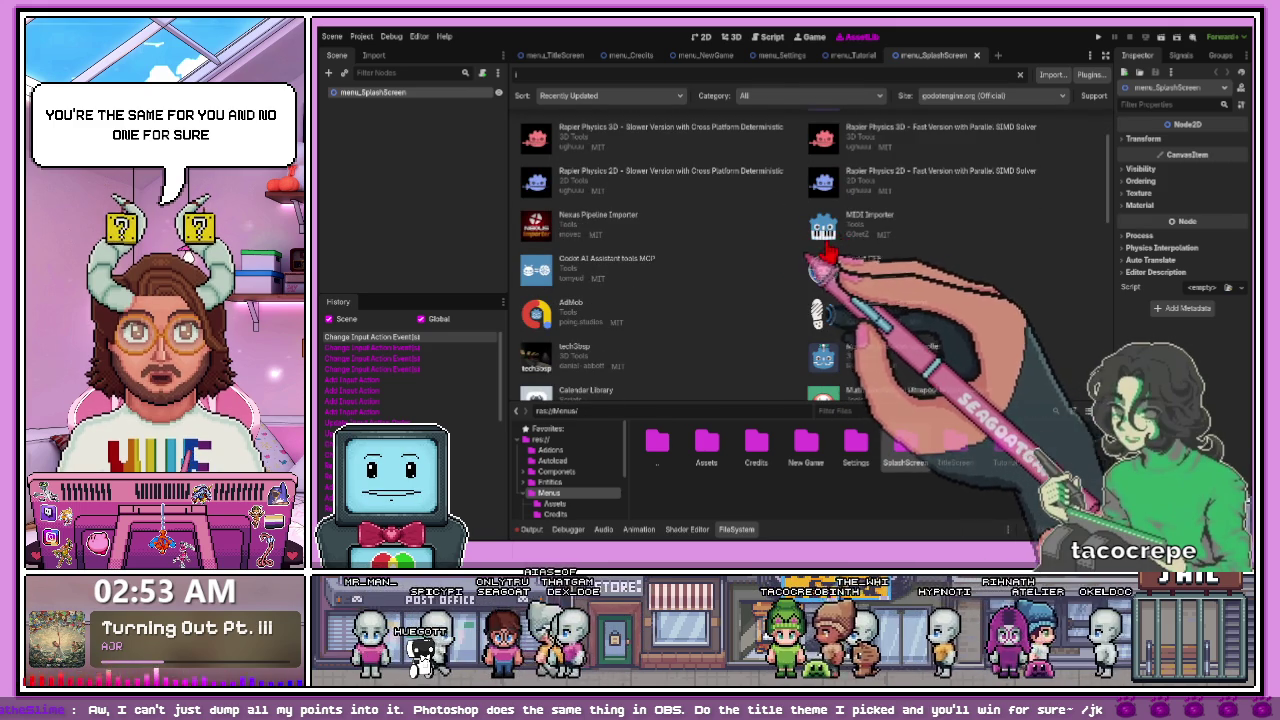
pyautogui.scroll(2, 826, 262)
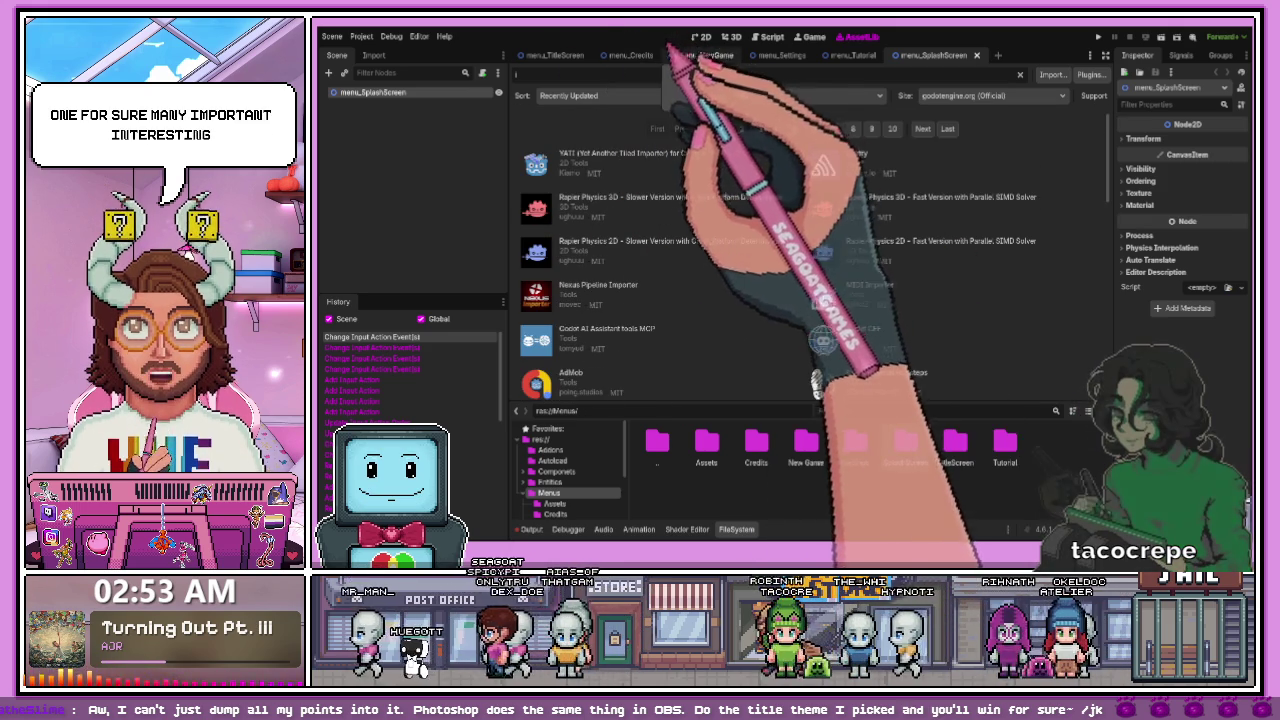
pyautogui.doubleClick(752, 448)
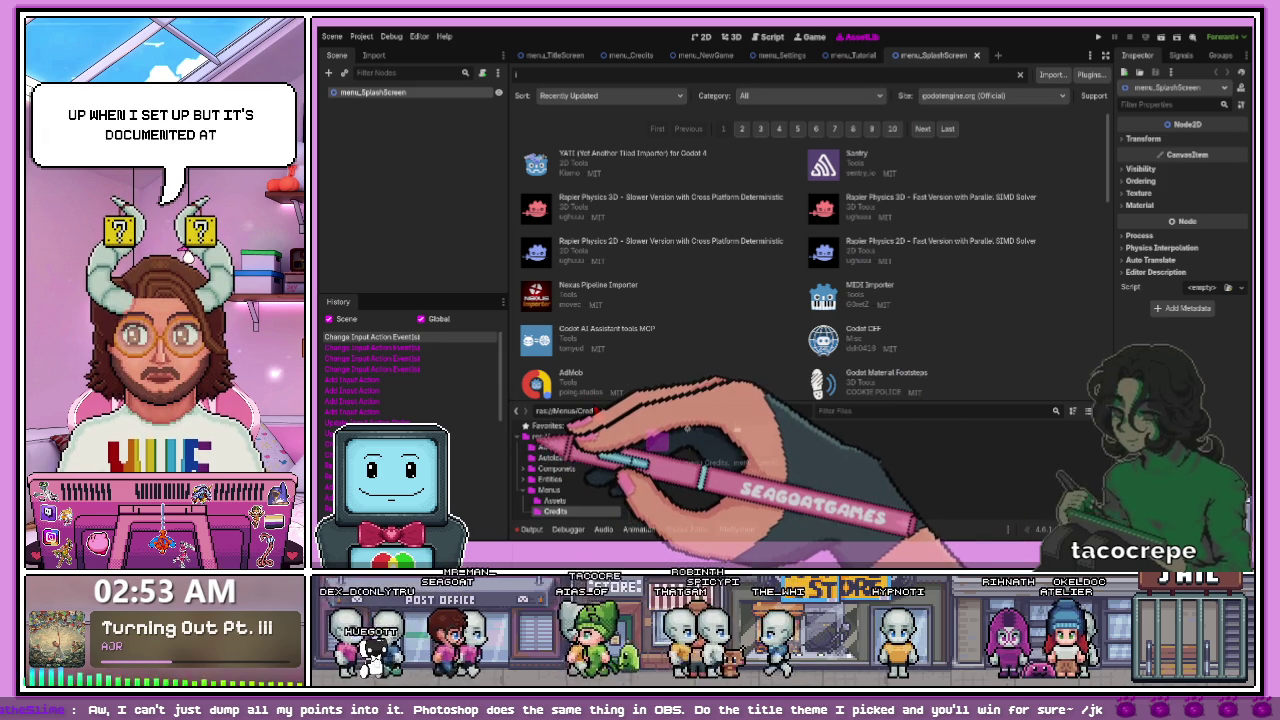
pyautogui.moveTo(622, 404); pyautogui.dragTo(560, 175)
pyautogui.click(560, 291)
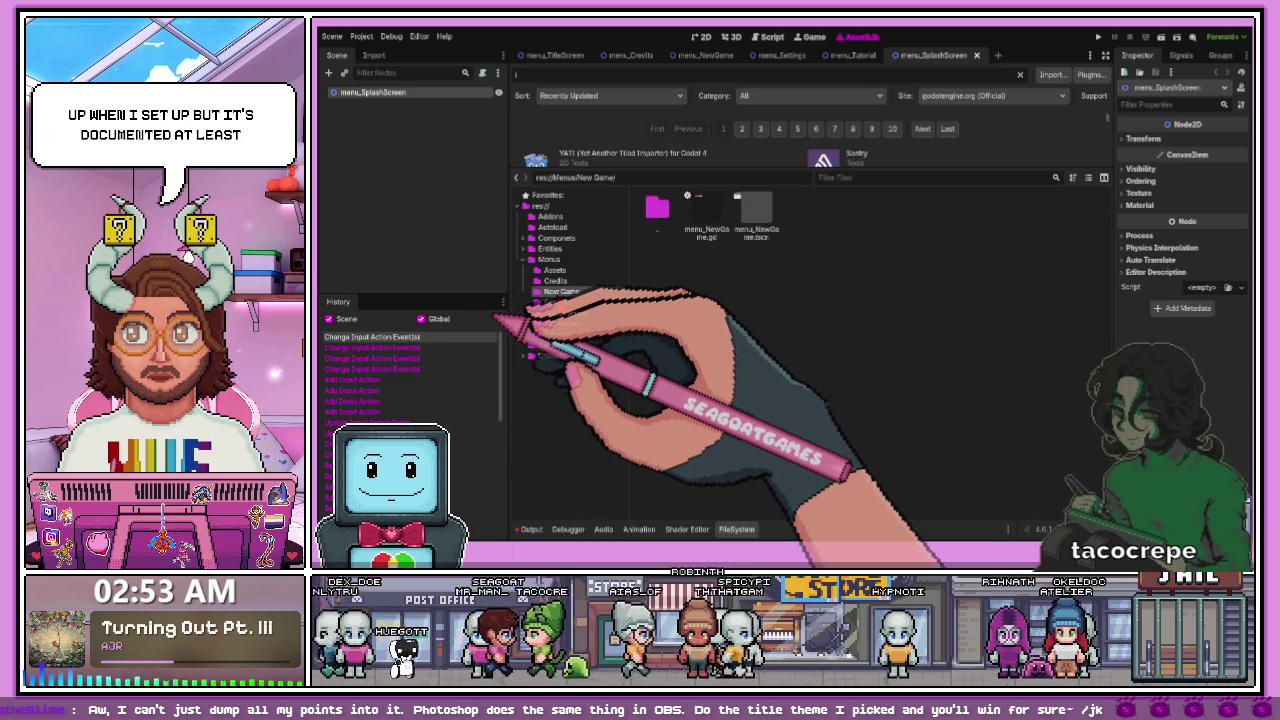
pyautogui.click(557, 302)
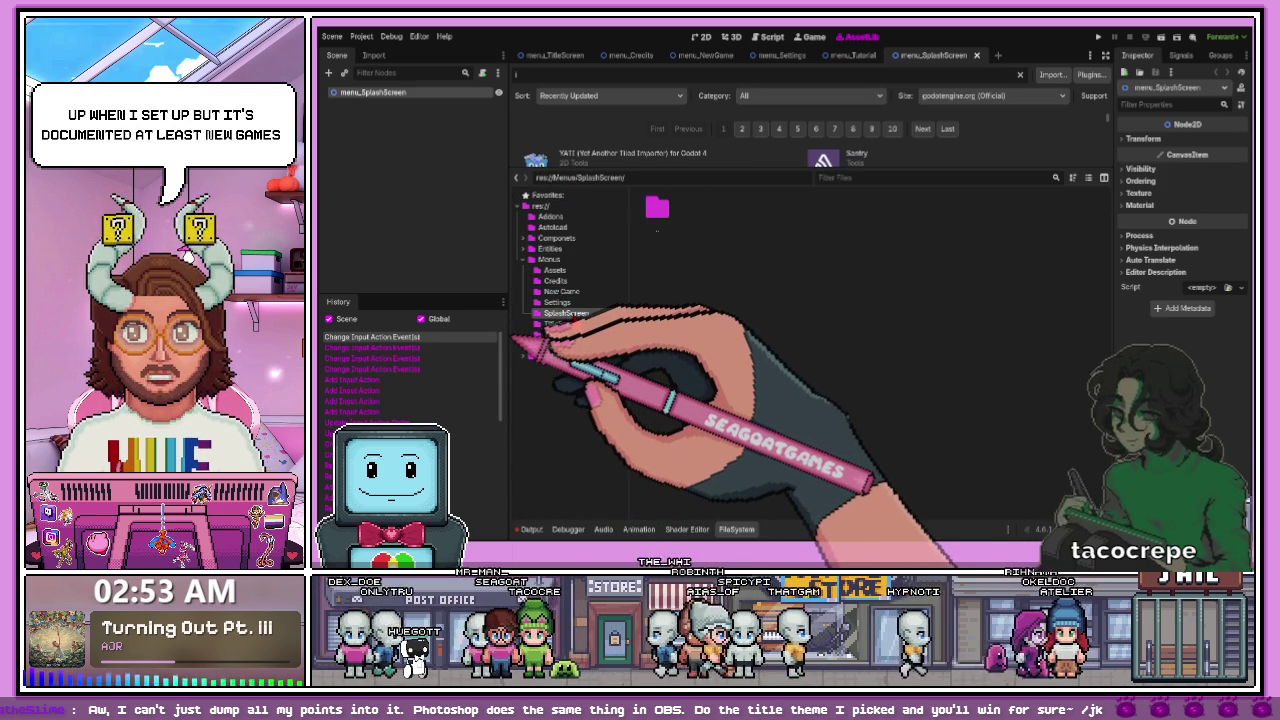
pyautogui.click(997, 55)
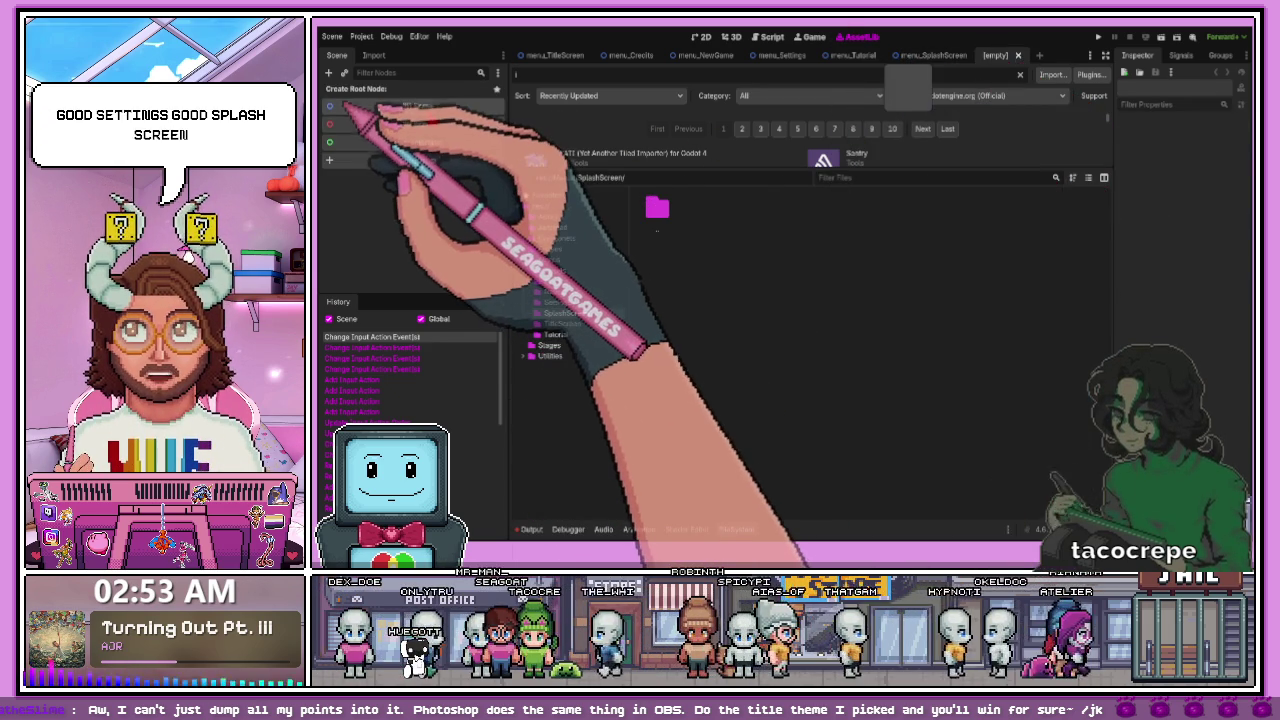
pyautogui.click(400, 106)
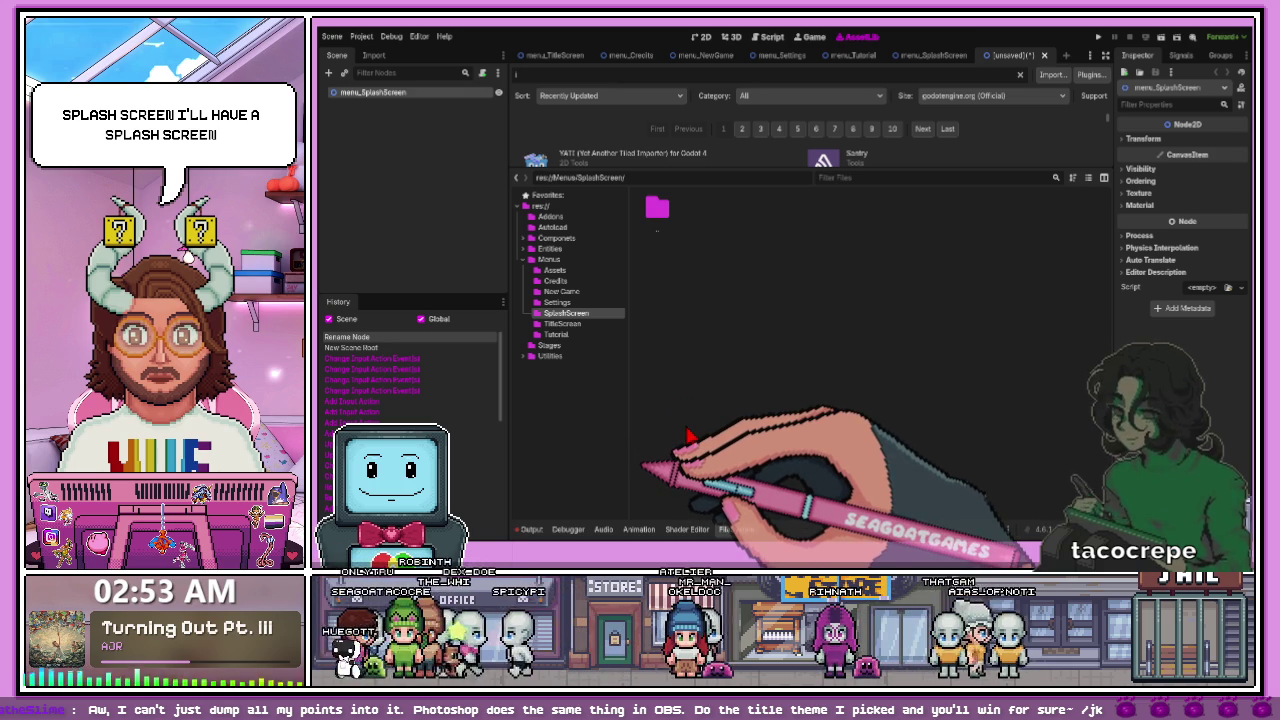
pyautogui.hotkey('ctrl', 's')
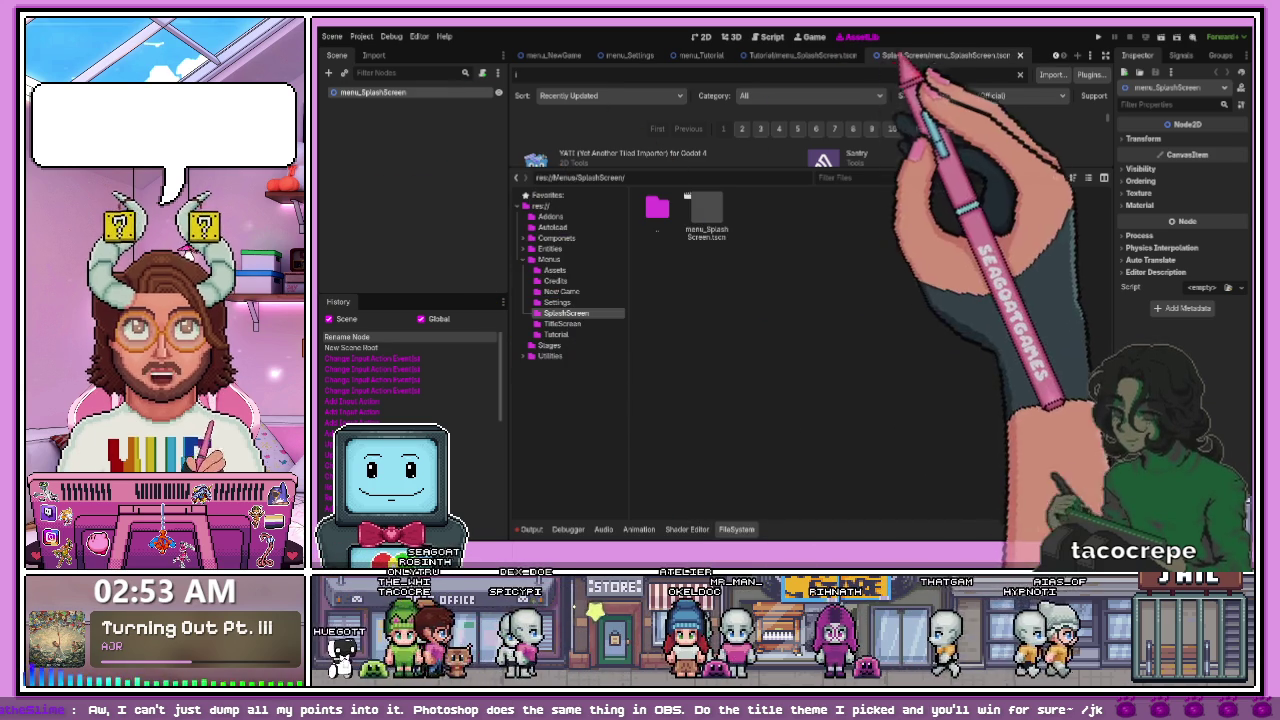
pyautogui.click(335, 210)
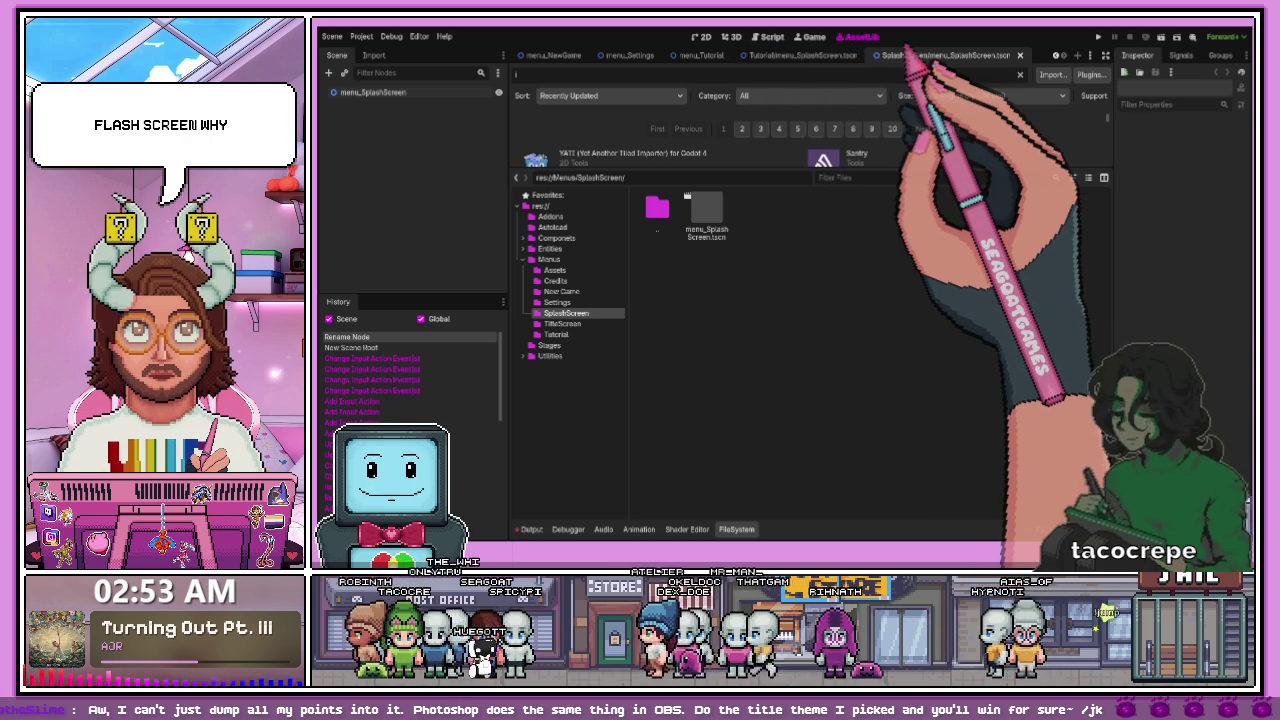
pyautogui.click(802, 55)
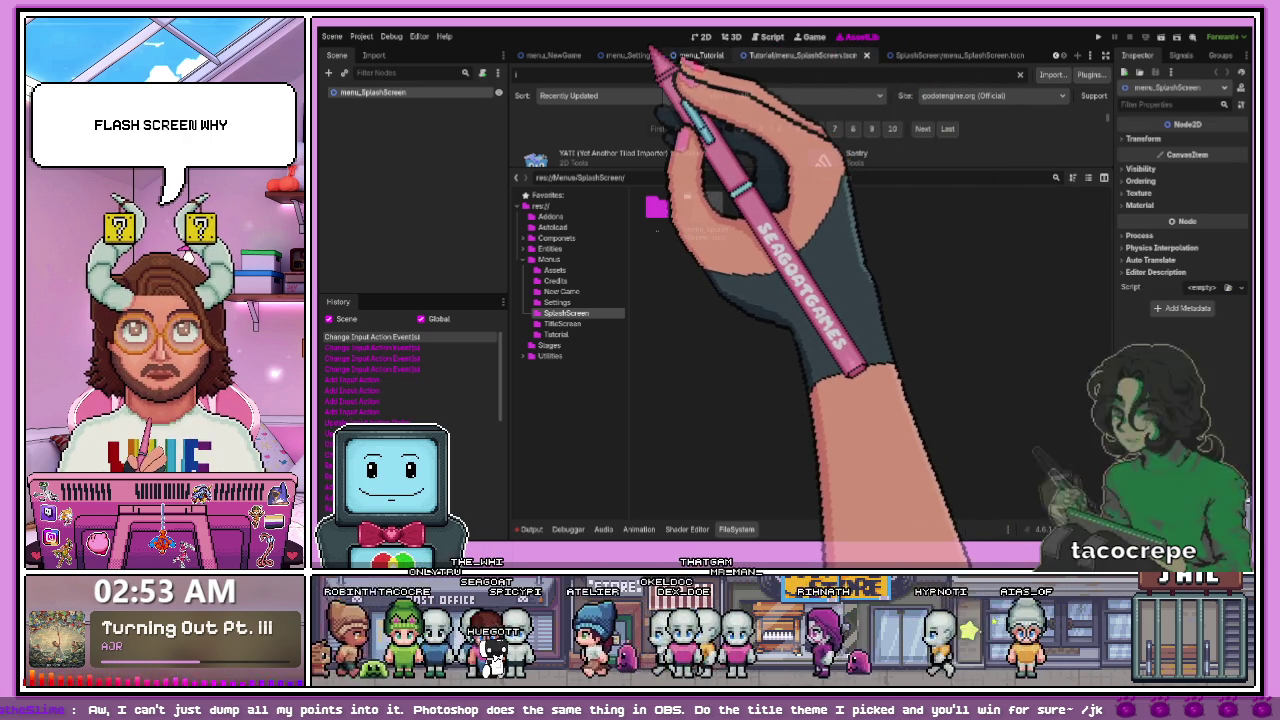
pyautogui.click(905, 56)
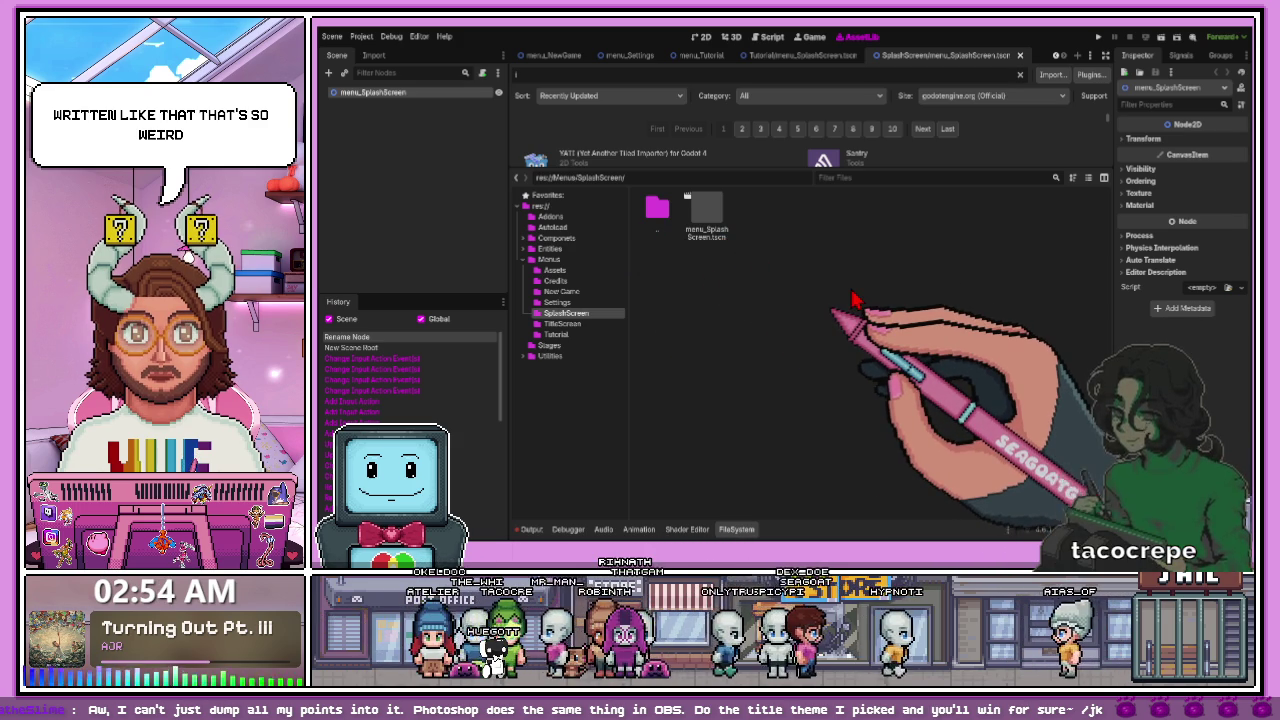
pyautogui.click(760, 366)
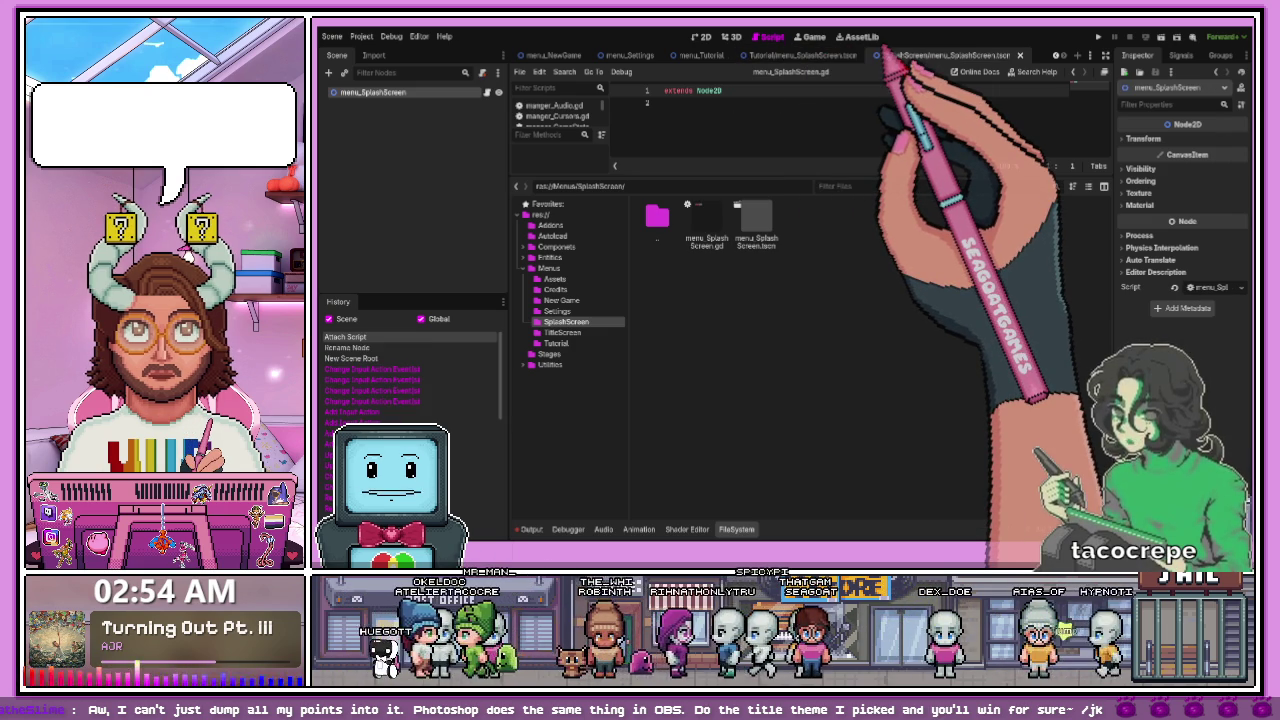
# - Check the Tutorial/menu_SplashScreen.tscn tab, enlarge the script list panel, then reload the current project
pyautogui.click(702, 55)
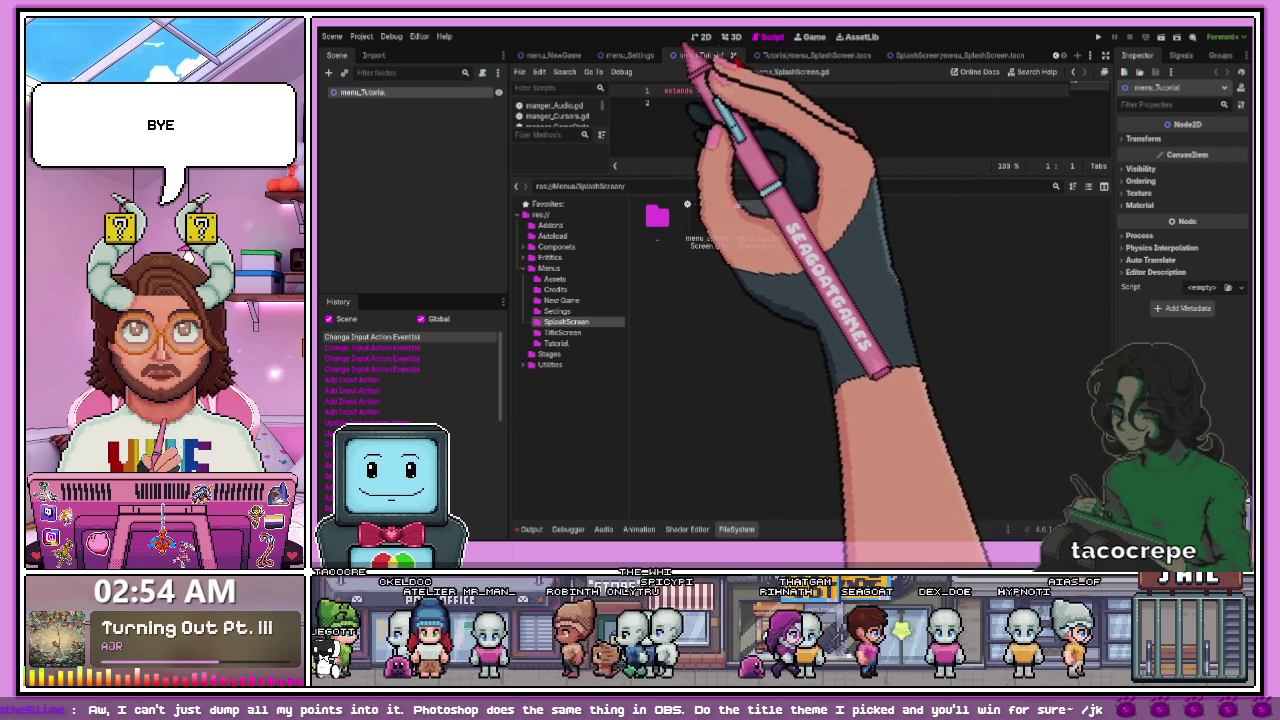
pyautogui.click(782, 55)
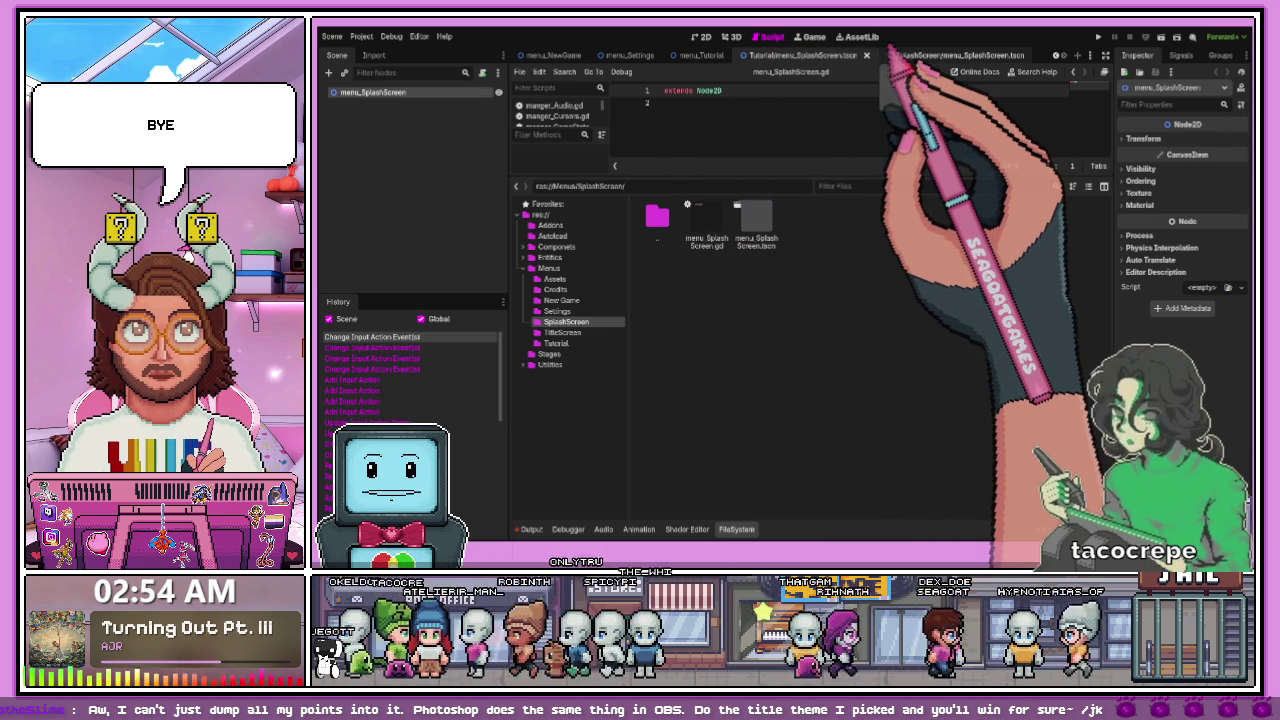
pyautogui.moveTo(776, 181); pyautogui.dragTo(762, 284)
pyautogui.click(792, 56)
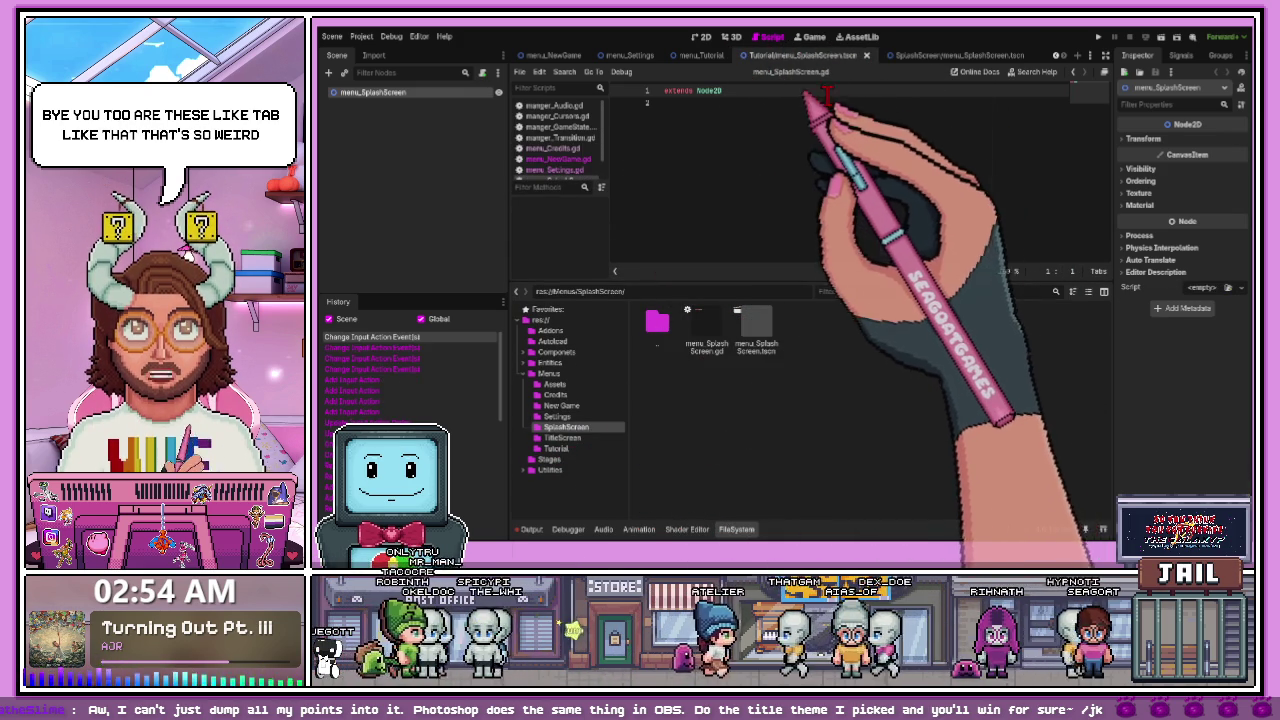
pyautogui.hotkey('ctrl', 'shift', 'w')
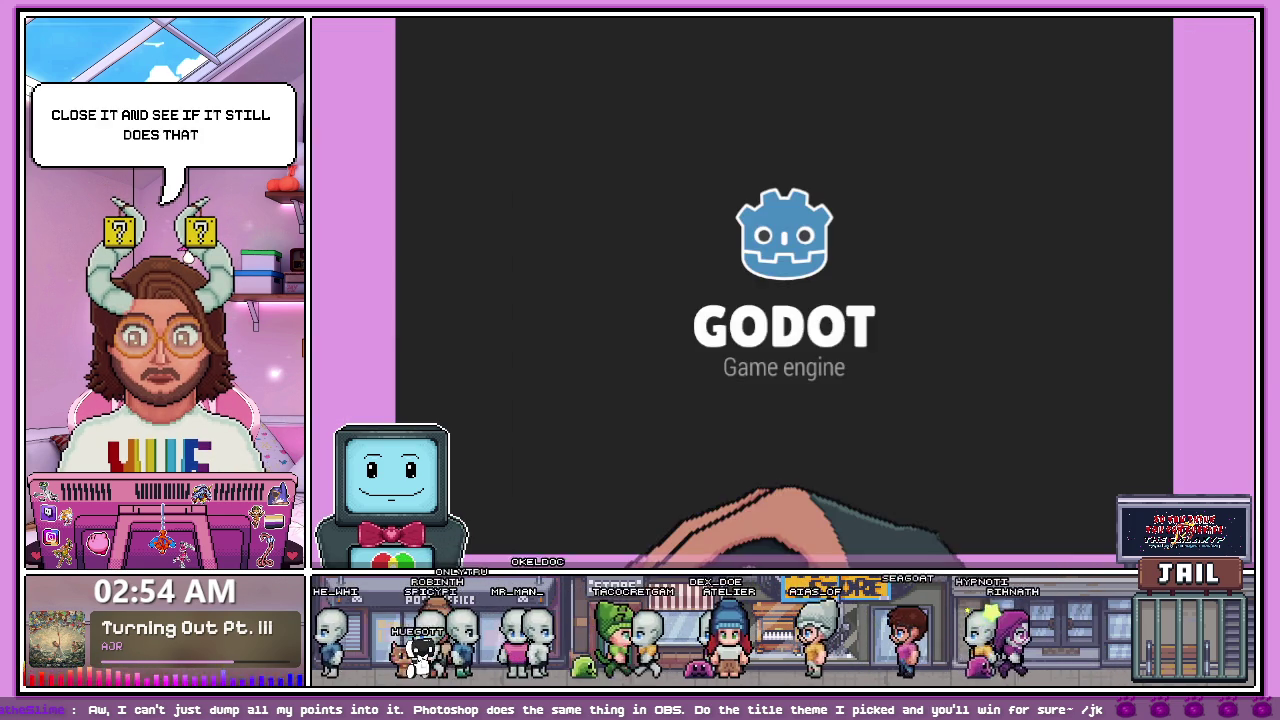
# - Reopen the project from the Project Manager and show SplashScreen/menu_SplashScreen.tscn in the 2D view
pyautogui.doubleClick(618, 125)
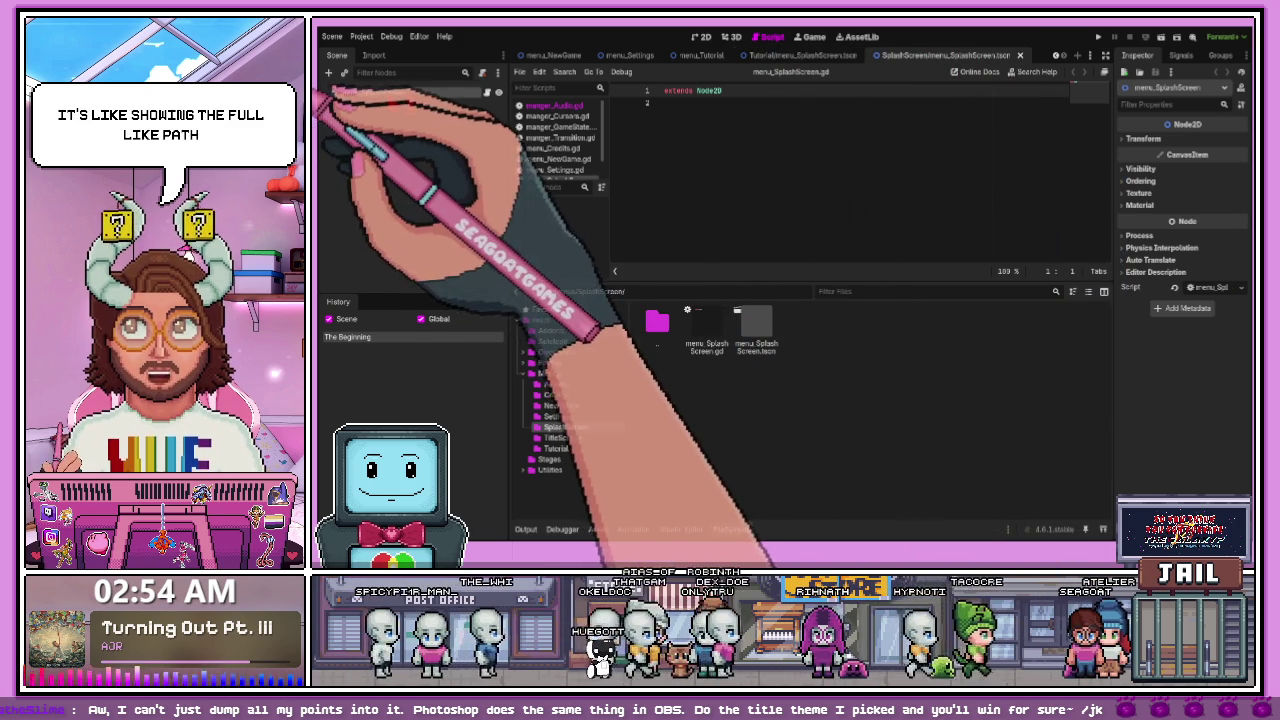
pyautogui.click(780, 56)
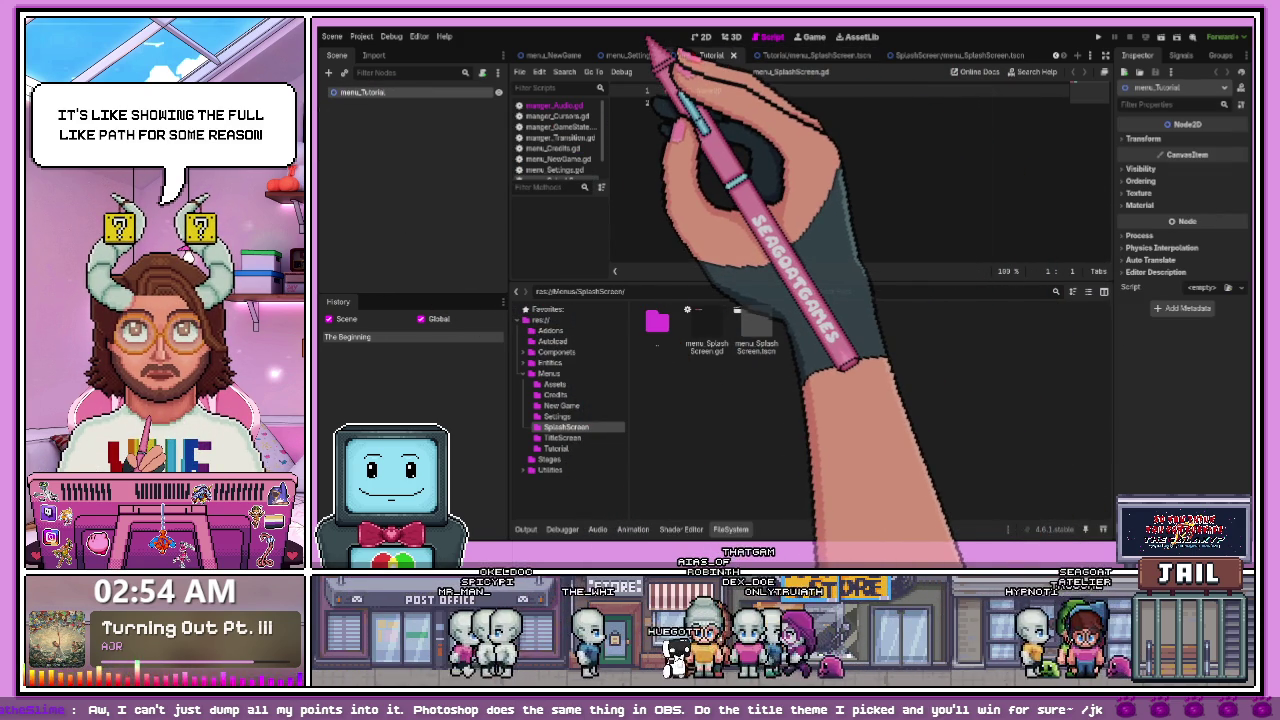
pyautogui.click(772, 55)
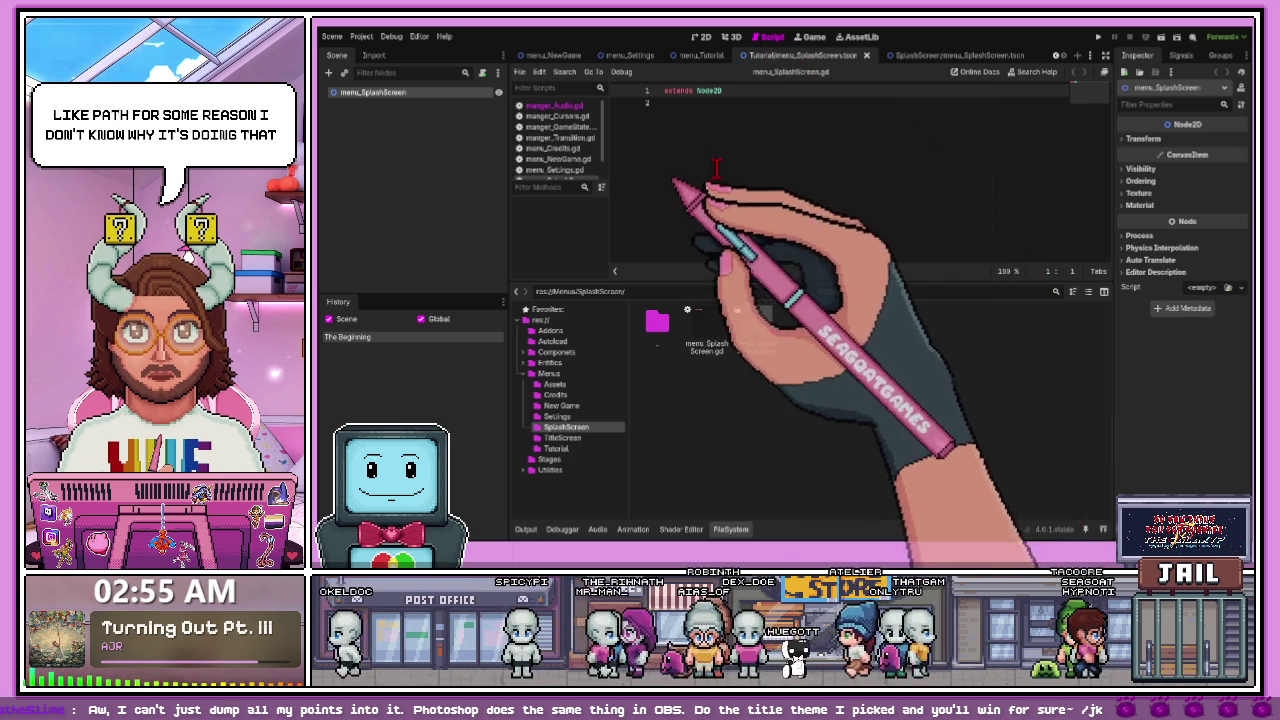
pyautogui.click(950, 55)
pyautogui.click(702, 36)
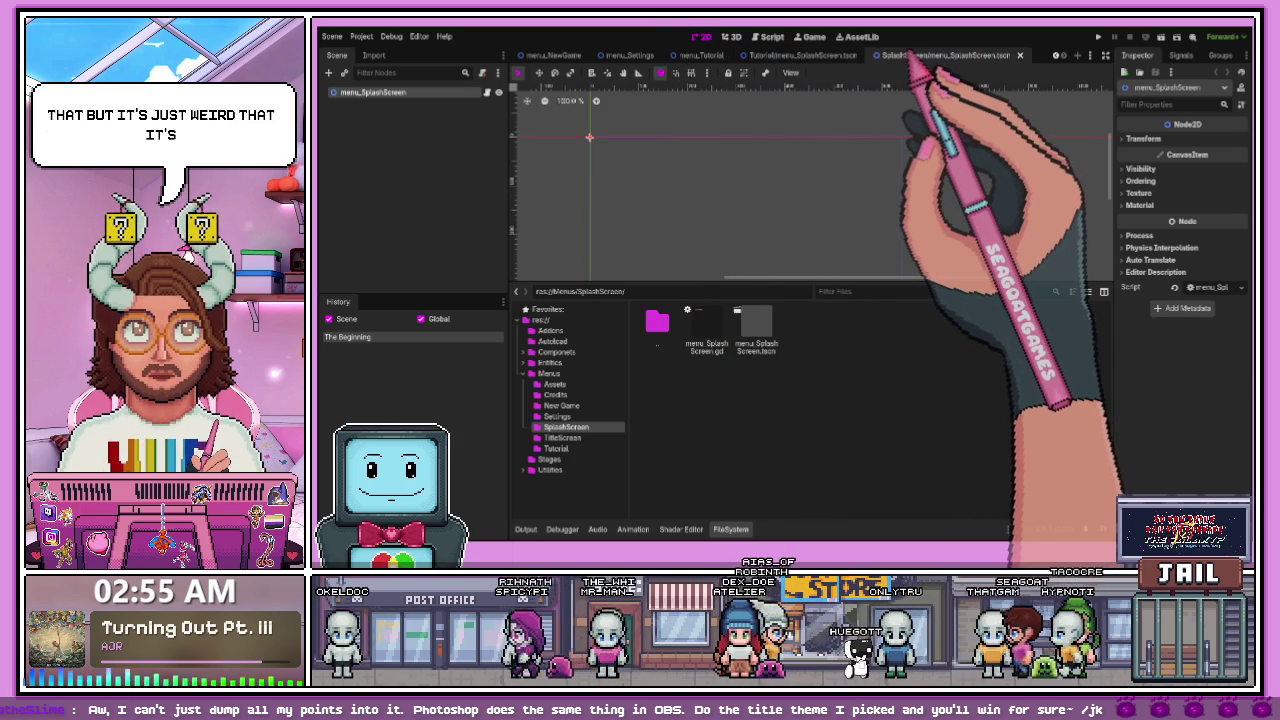
# - Browse the Menus subfolders, then save the Tutorial/menu_SplashScreen.tscn scene
pyautogui.click(560, 437)
pyautogui.click(565, 427)
pyautogui.click(558, 416)
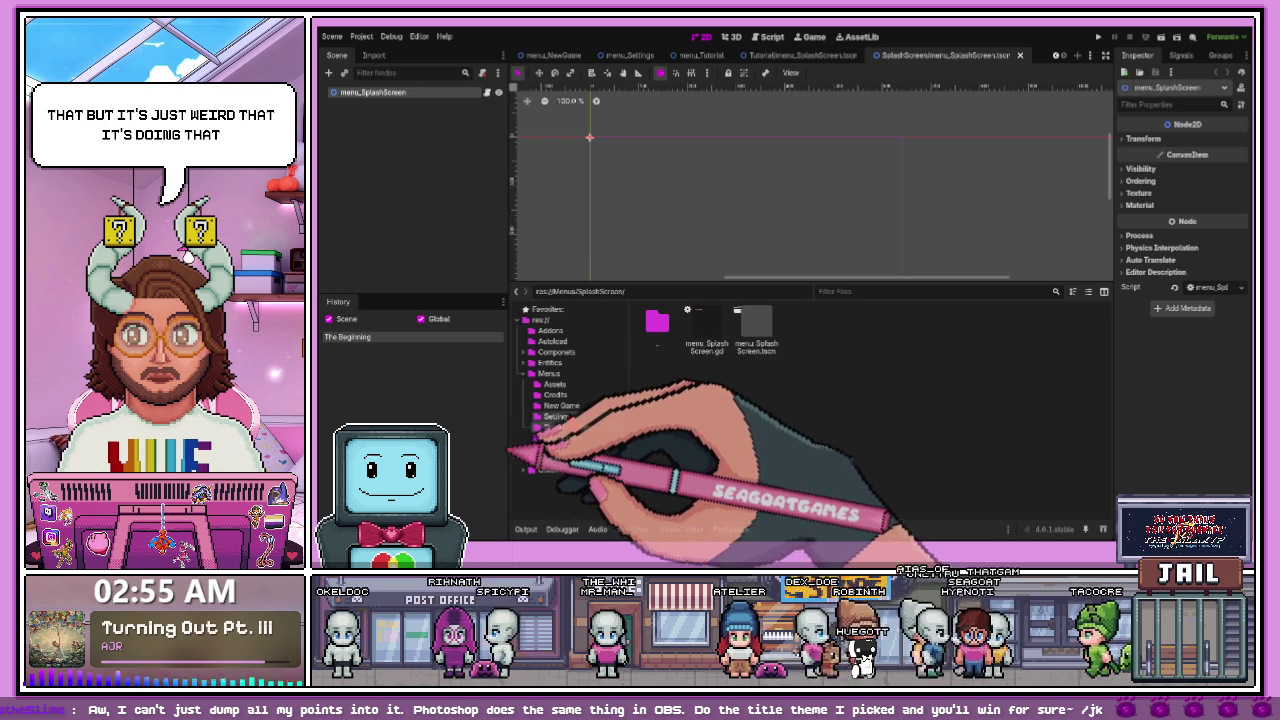
pyautogui.click(555, 395)
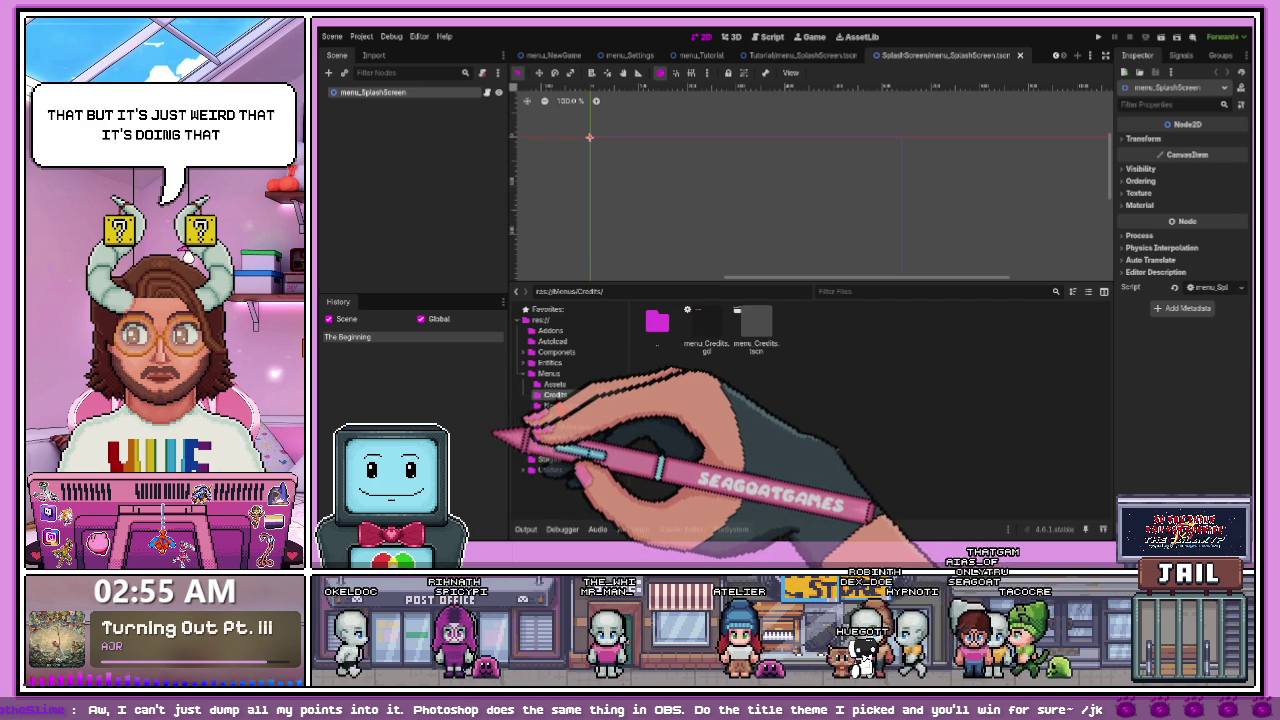
pyautogui.click(565, 427)
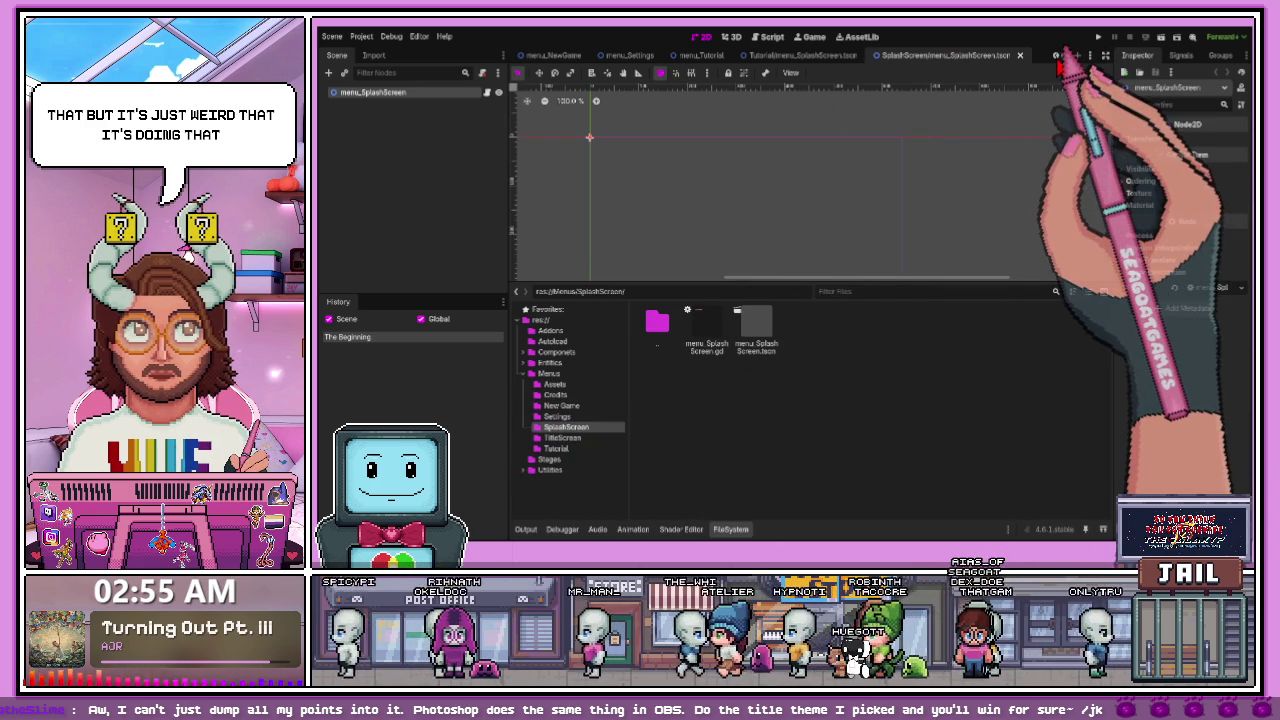
pyautogui.click(612, 55)
pyautogui.click(838, 55)
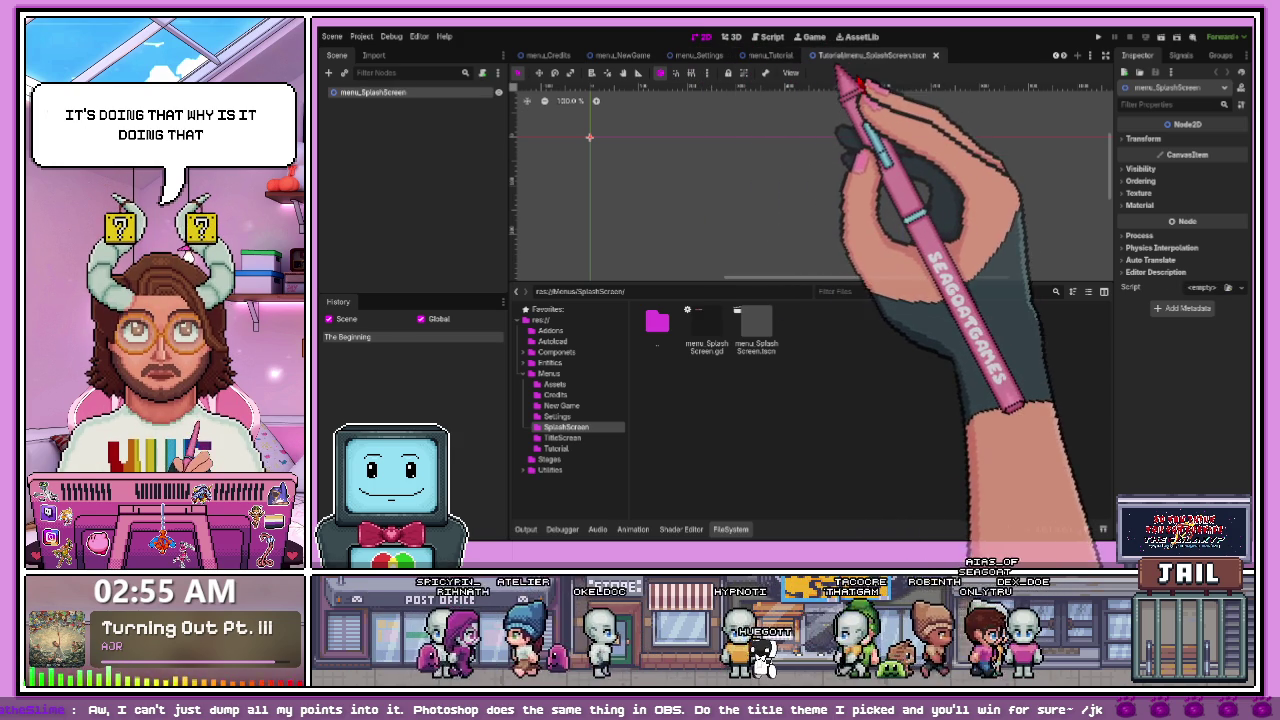
pyautogui.click(372, 148)
pyautogui.hotkey('ctrl', 's')
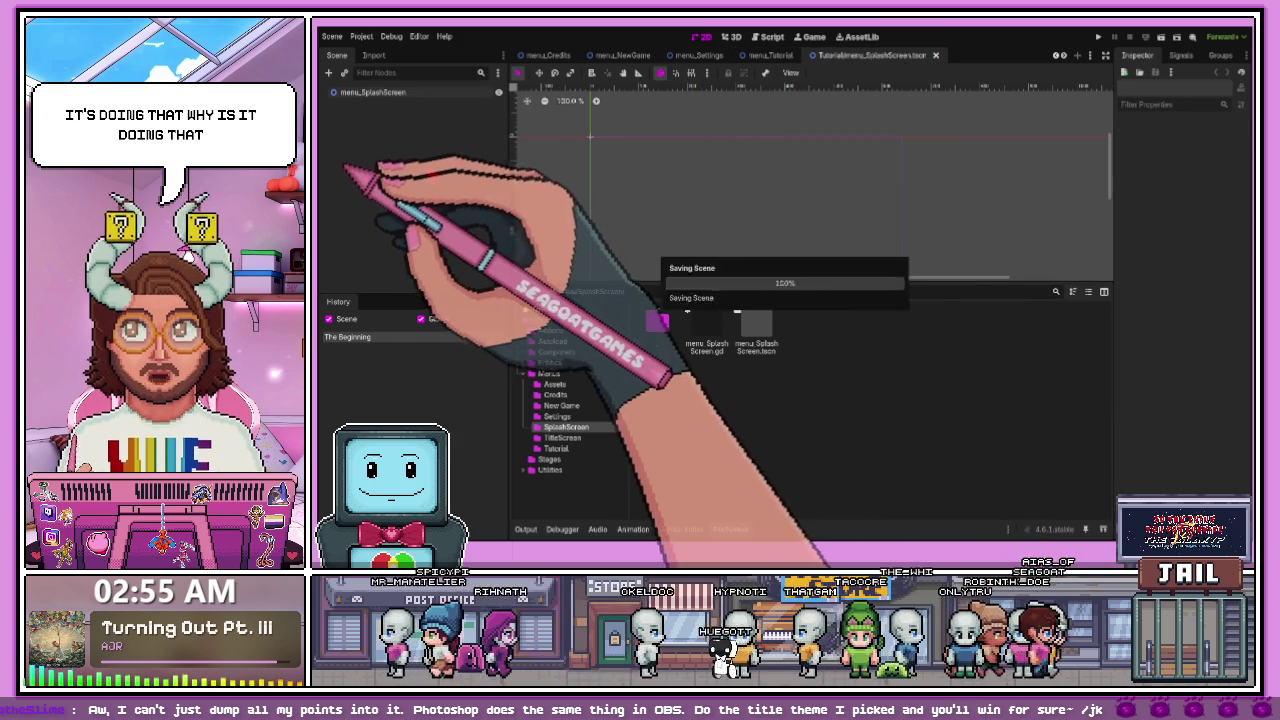
# - Close the Tutorial/menu_SplashScreen tab and reopen menu_SplashScreen.tscn and menu_Tutorial.tscn from FileSystem
pyautogui.click(935, 55)
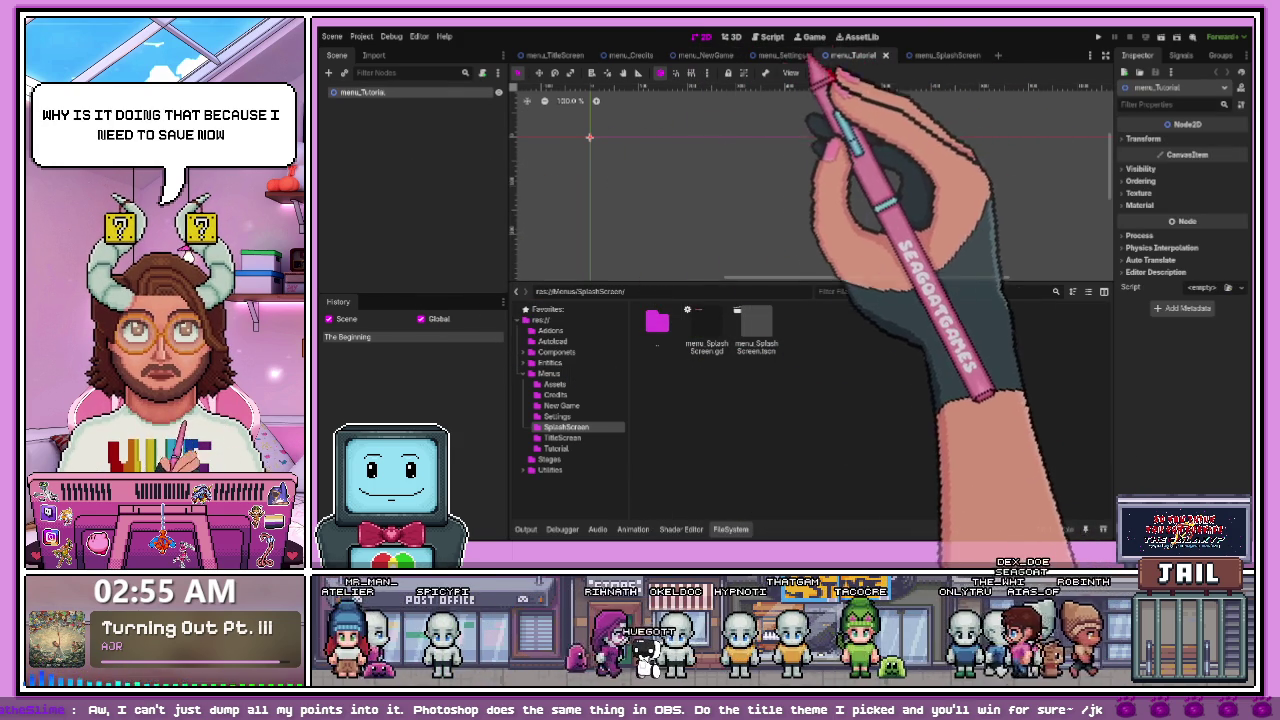
pyautogui.doubleClick(738, 343)
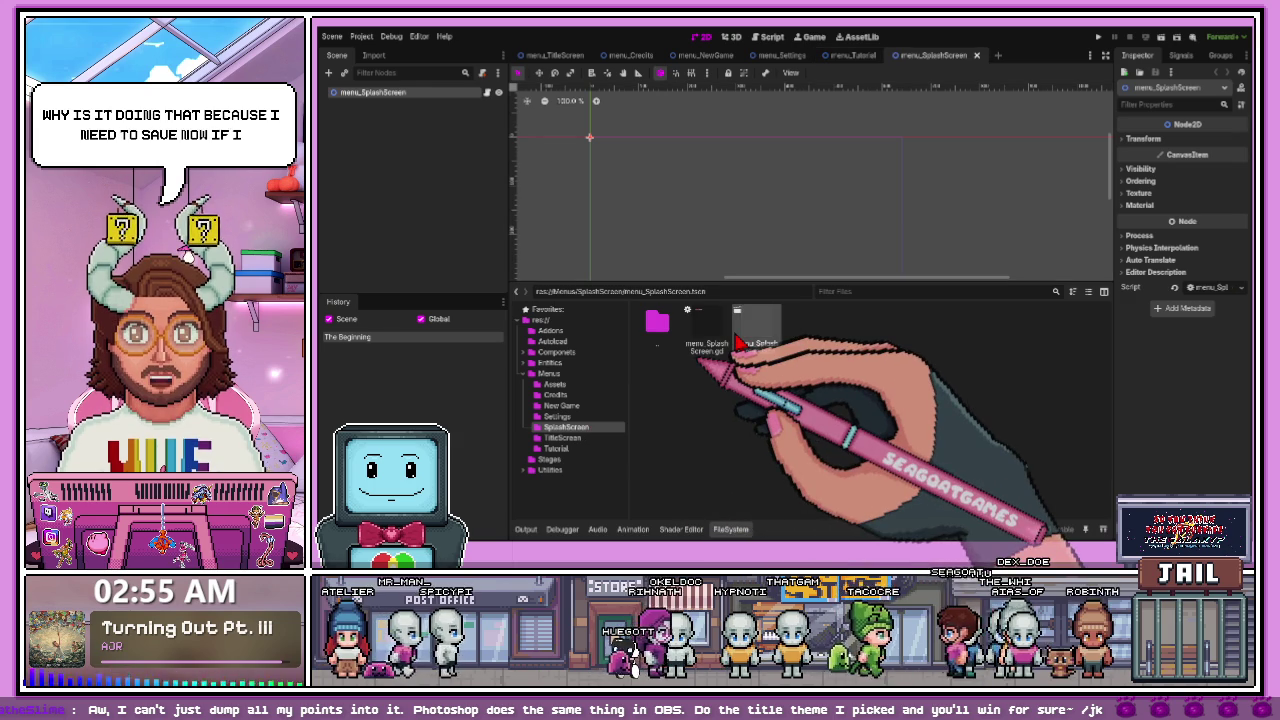
pyautogui.click(560, 438)
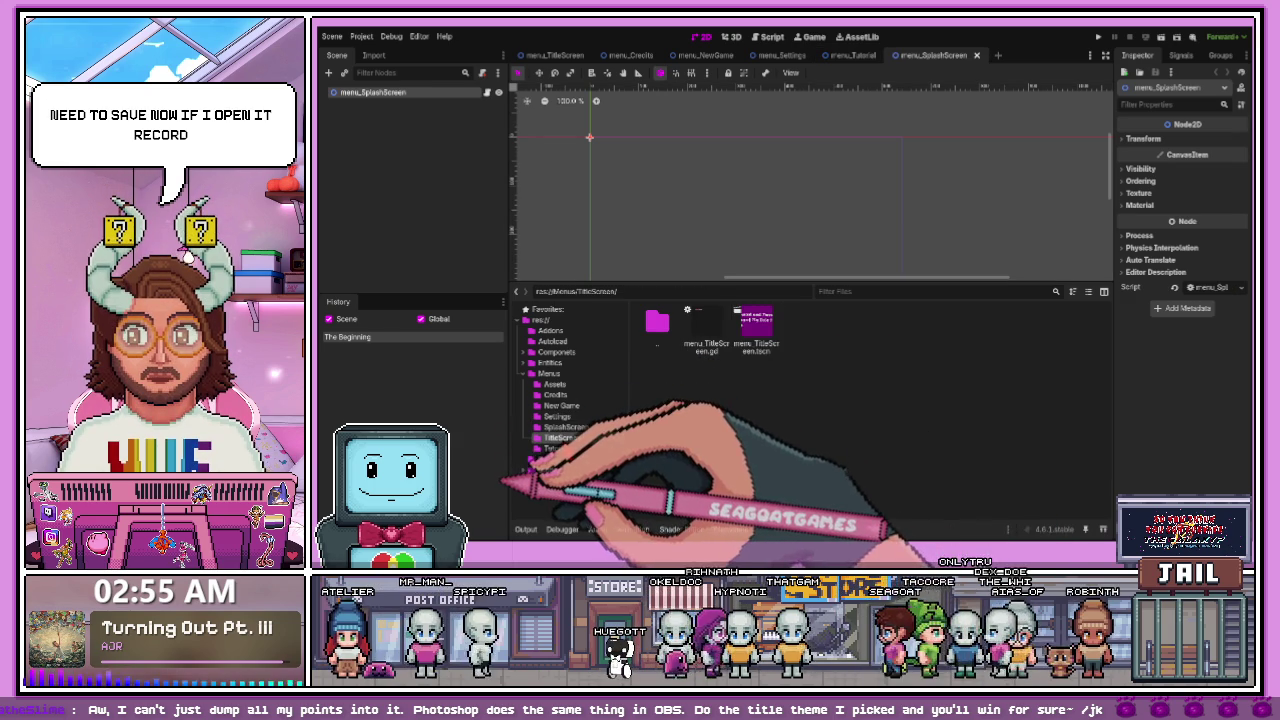
pyautogui.click(556, 448)
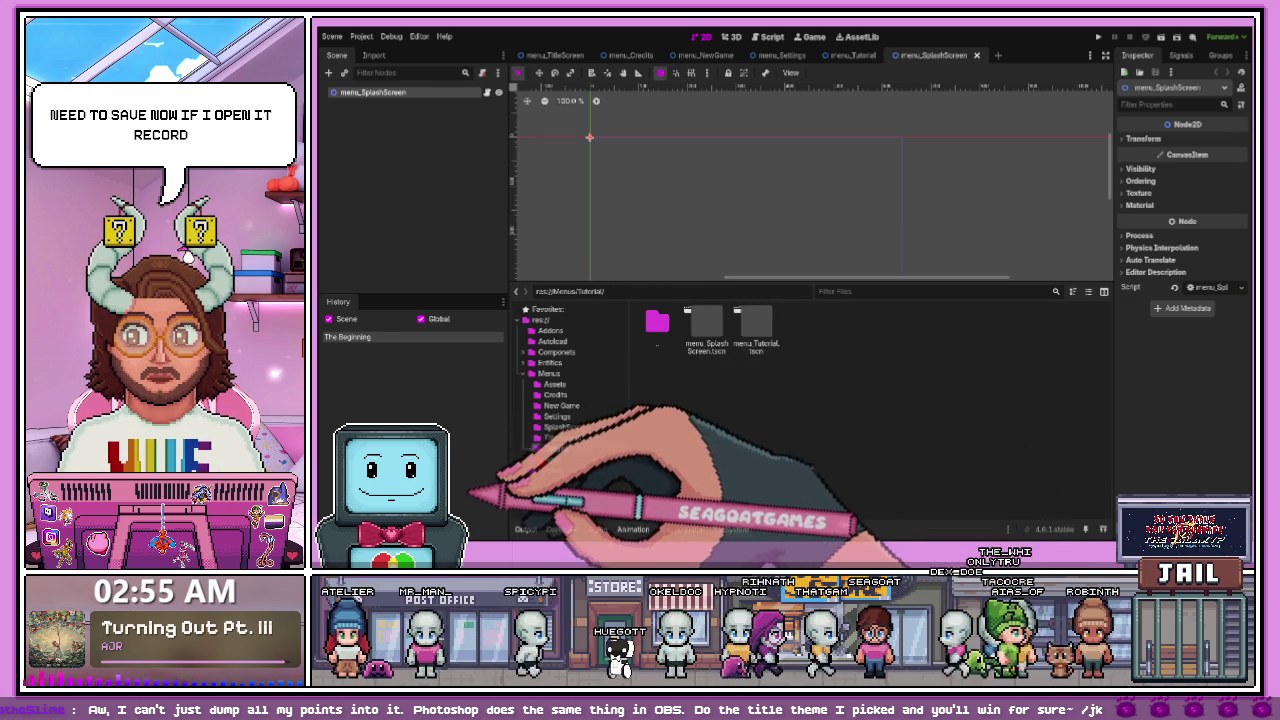
pyautogui.doubleClick(757, 340)
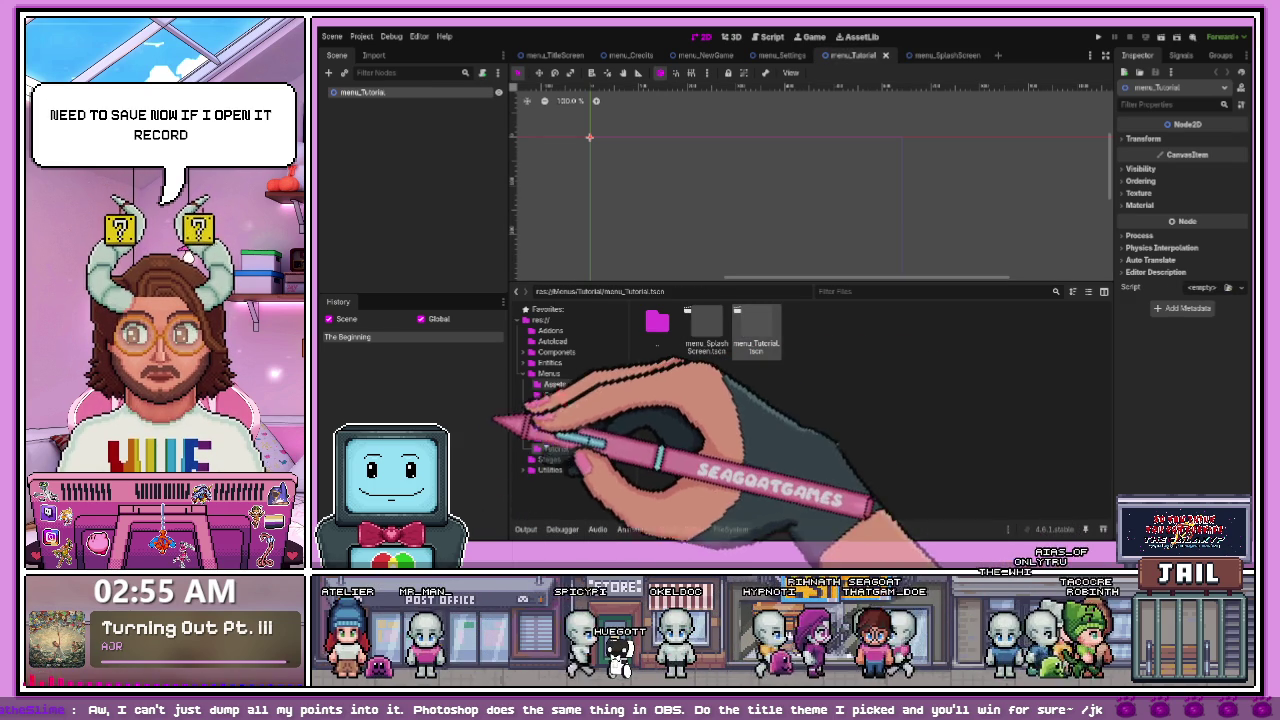
pyautogui.press('Up')
pyautogui.press('Up')
pyautogui.press('Up')
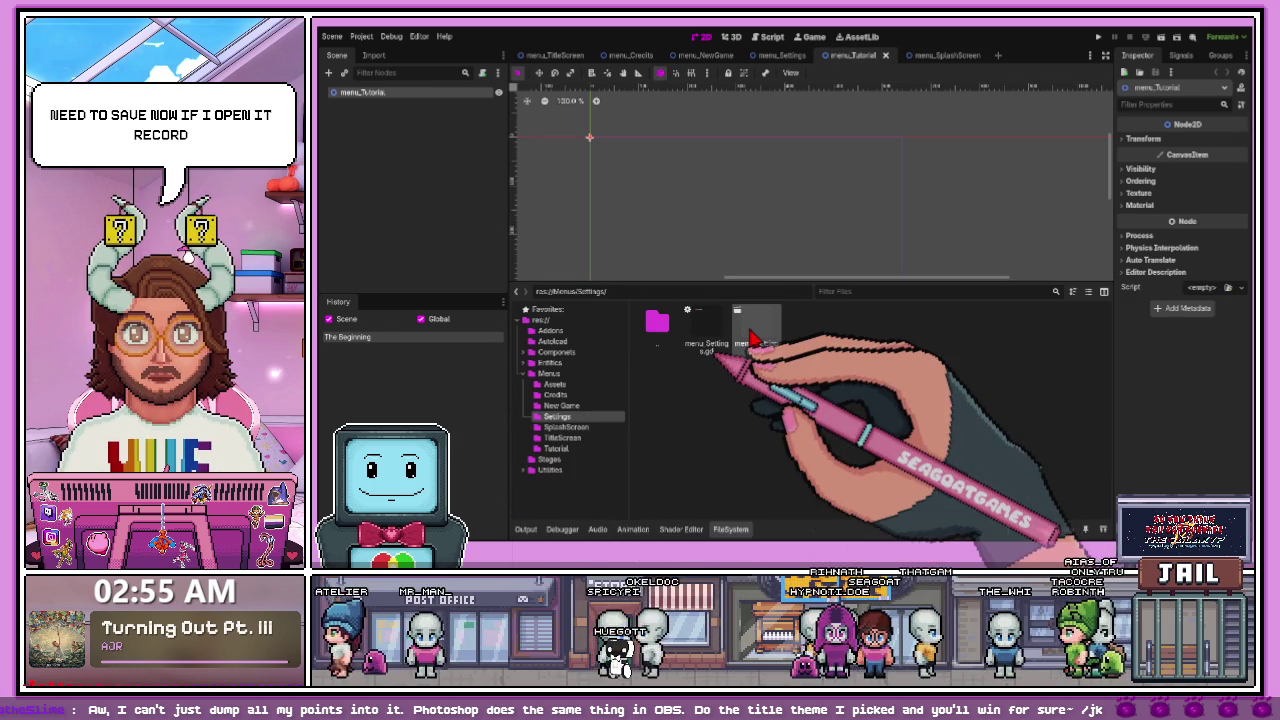
pyautogui.press('Down')
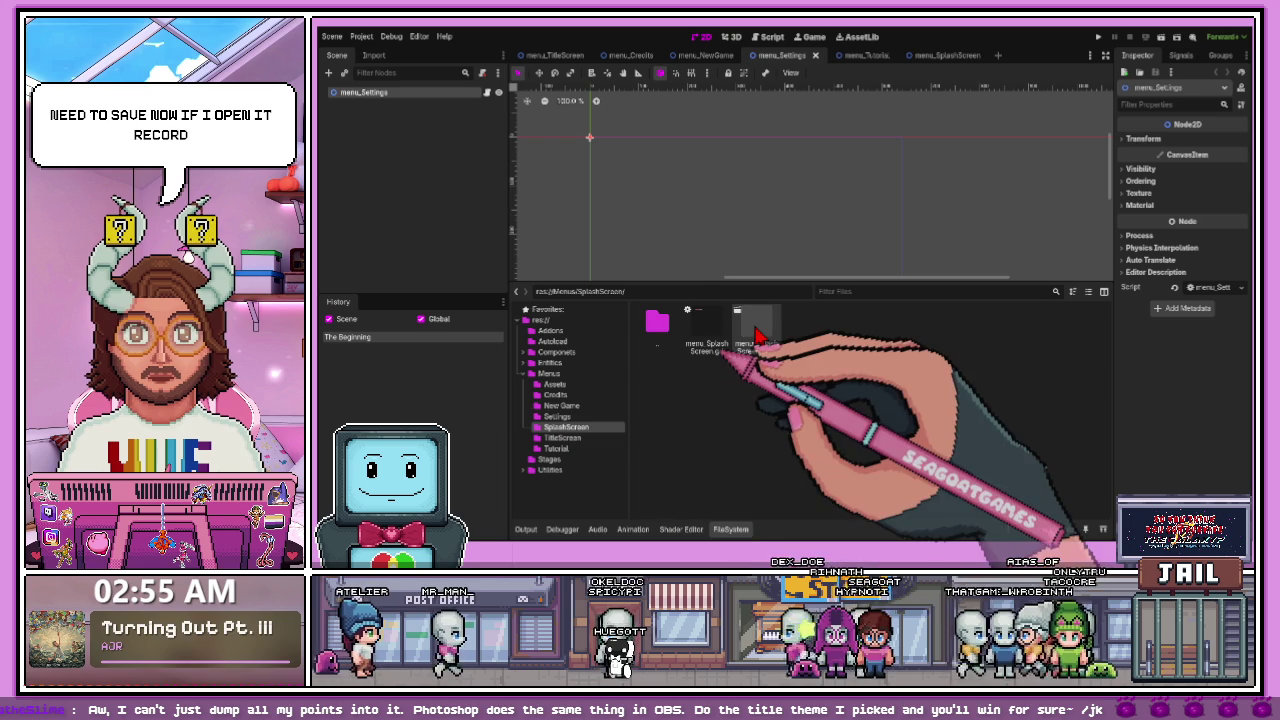
pyautogui.doubleClick(757, 340)
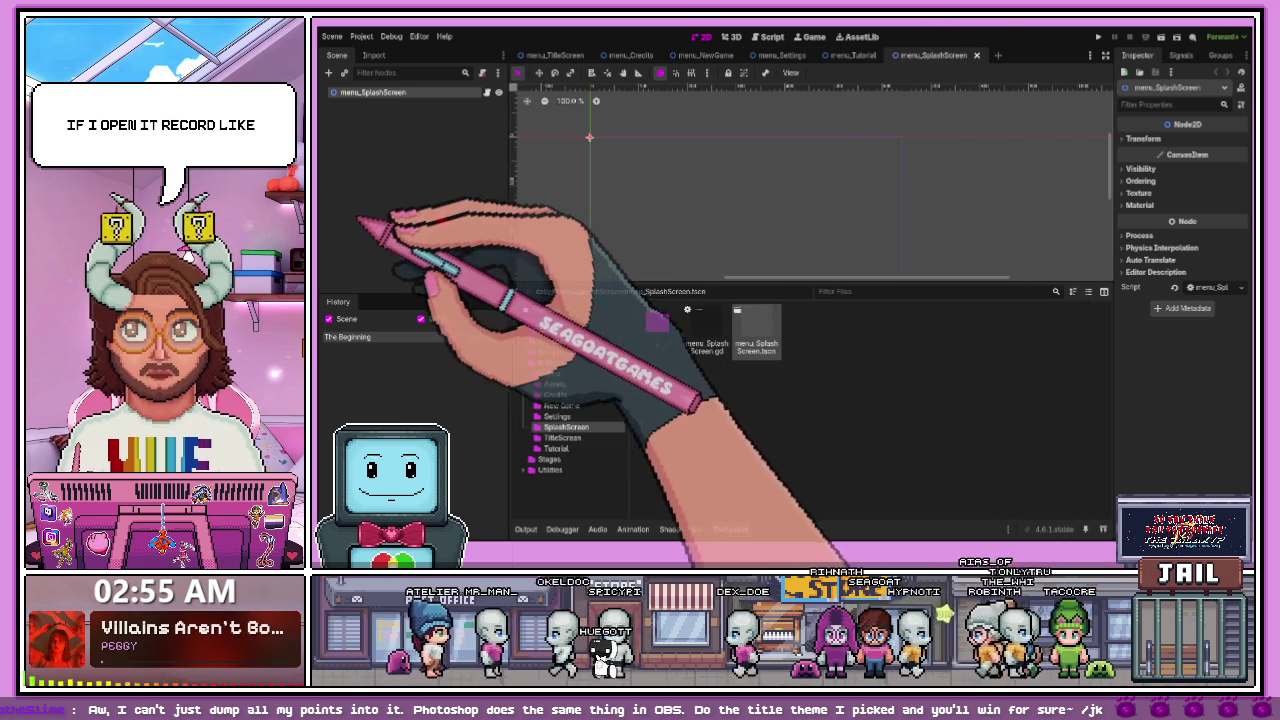
# - Close the TitleScreen, Credits, Settings, Tutorial and SplashScreen scene tabs
pyautogui.click(550, 55)
pyautogui.click(590, 55)
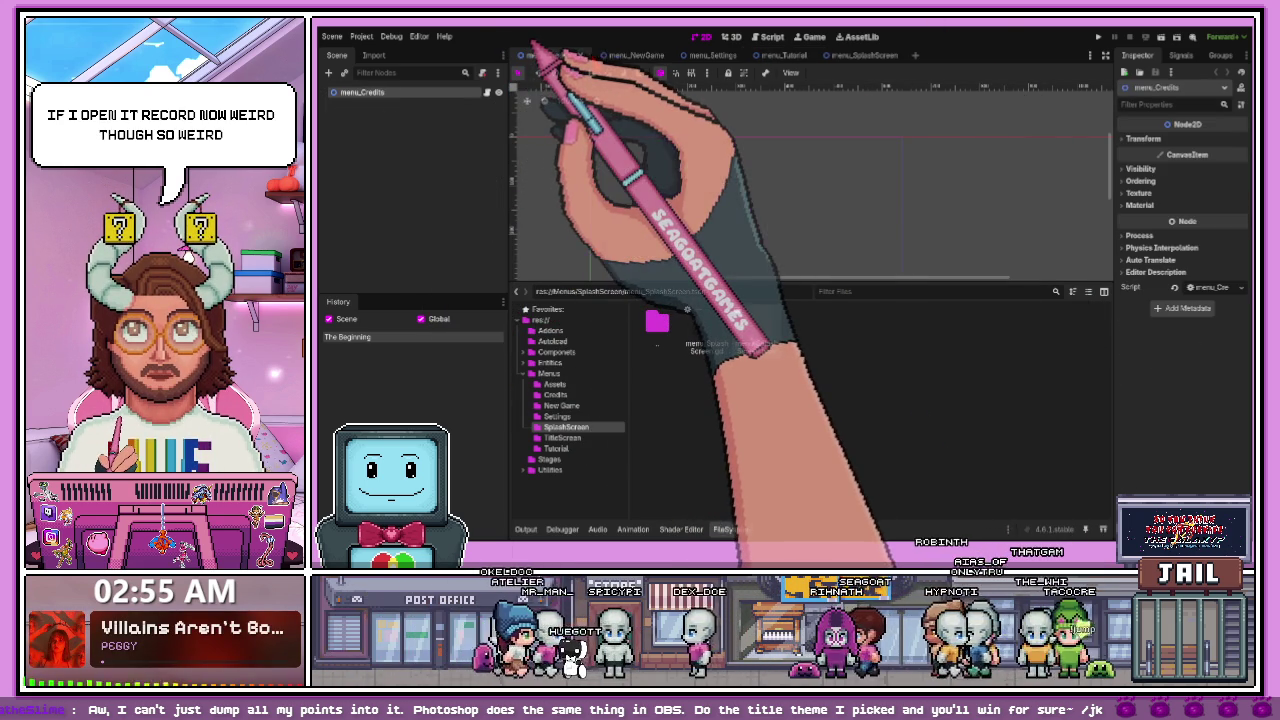
pyautogui.middleClick(533, 55)
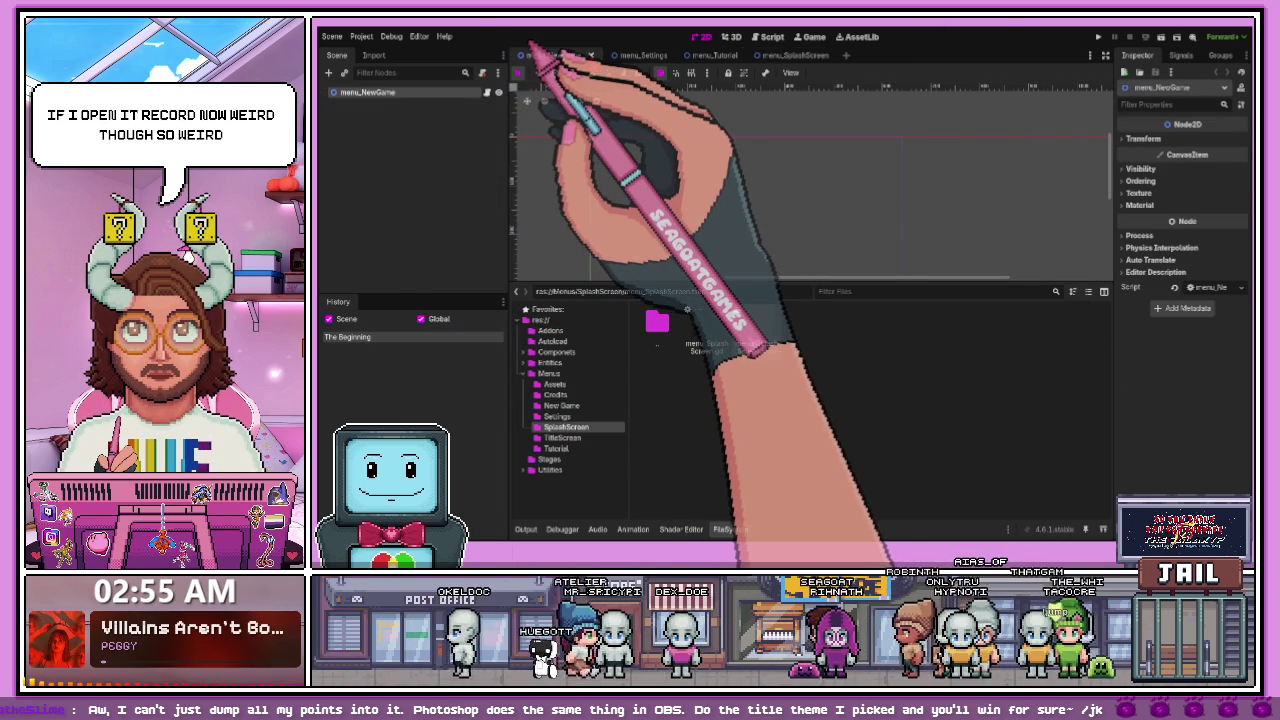
pyautogui.middleClick(538, 55)
pyautogui.middleClick(538, 55)
pyautogui.middleClick(540, 55)
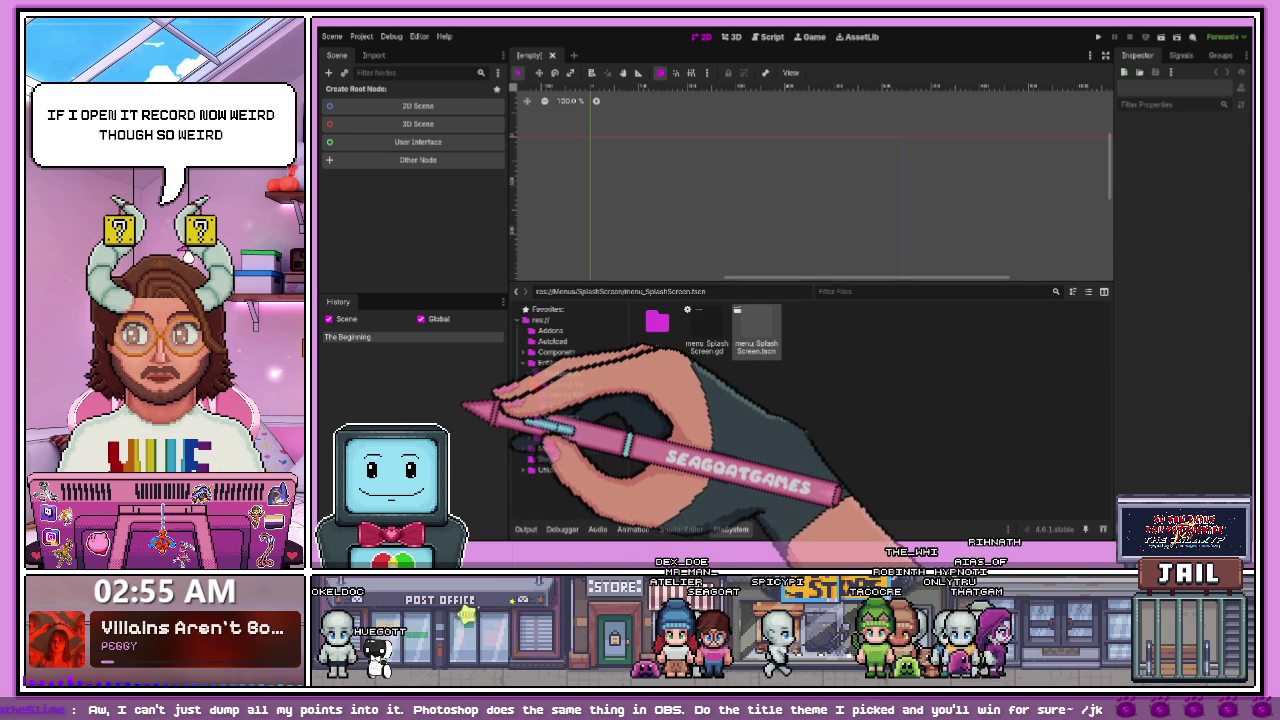
# - Look through the Customers and Ingredients folders under Entities, then switch to the browser
pyautogui.click(561, 384)
pyautogui.click(555, 405)
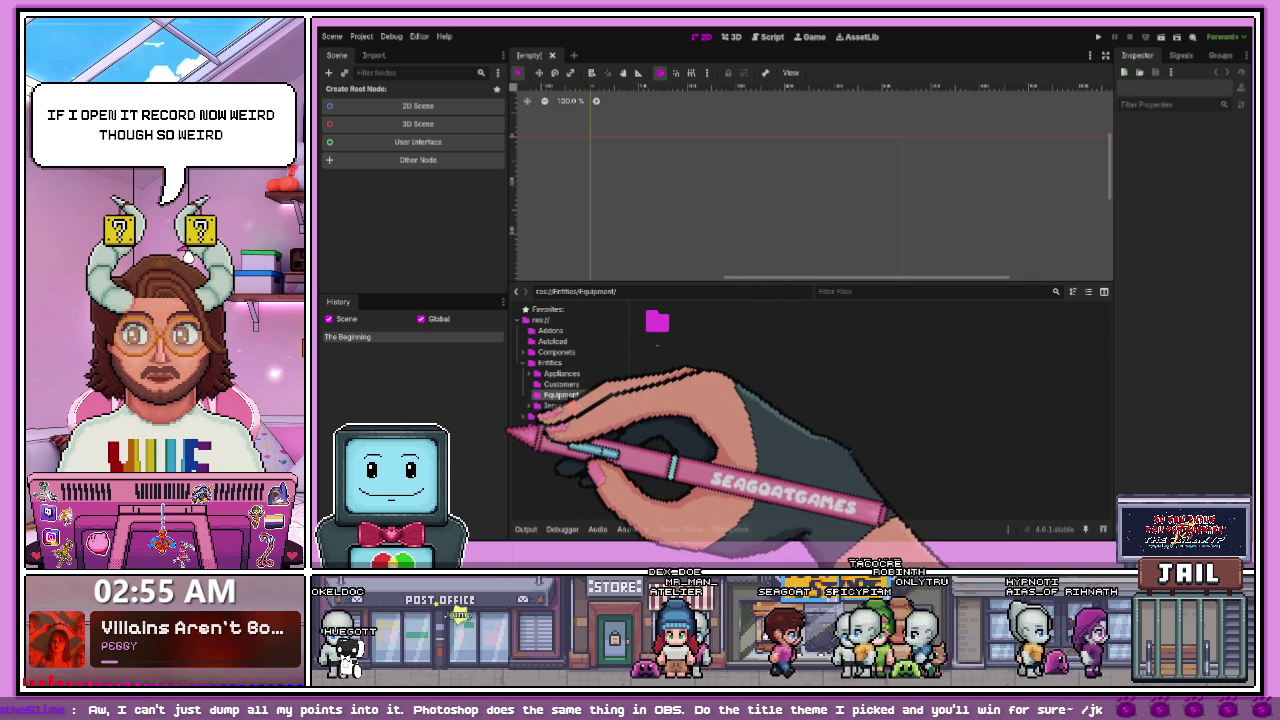
pyautogui.click(553, 405)
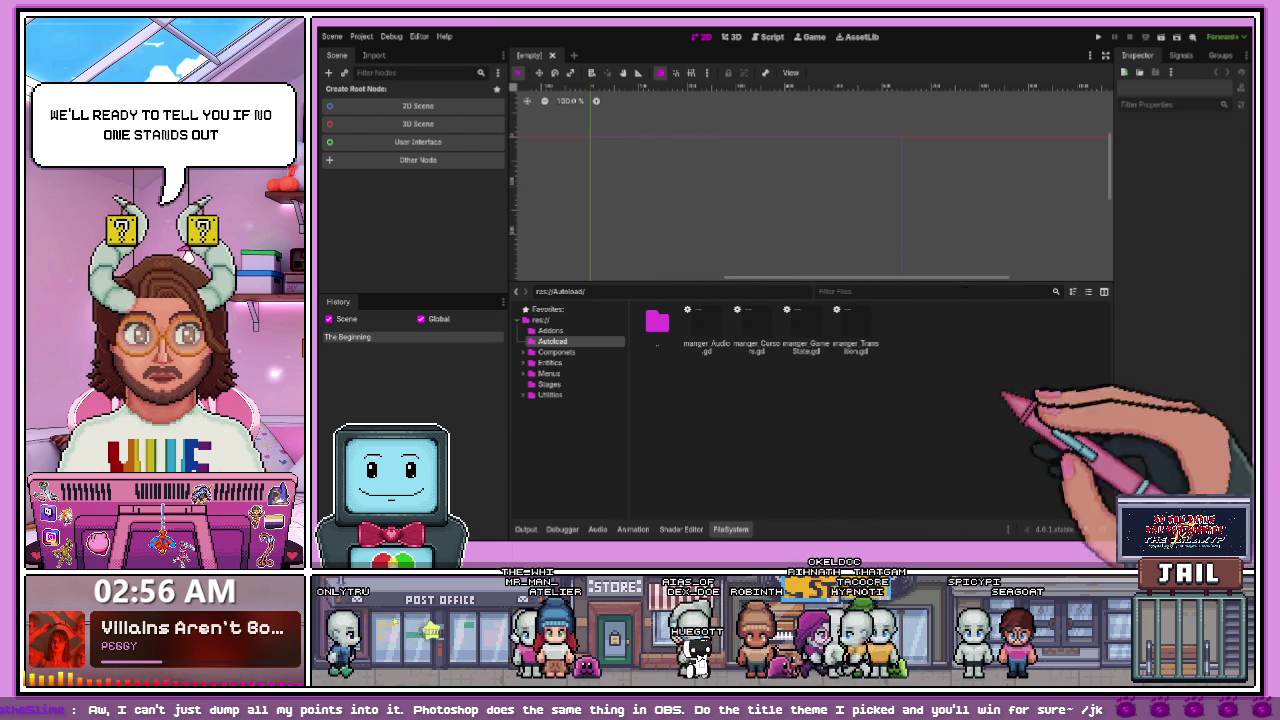
pyautogui.hotkey('alt', 'Tab')
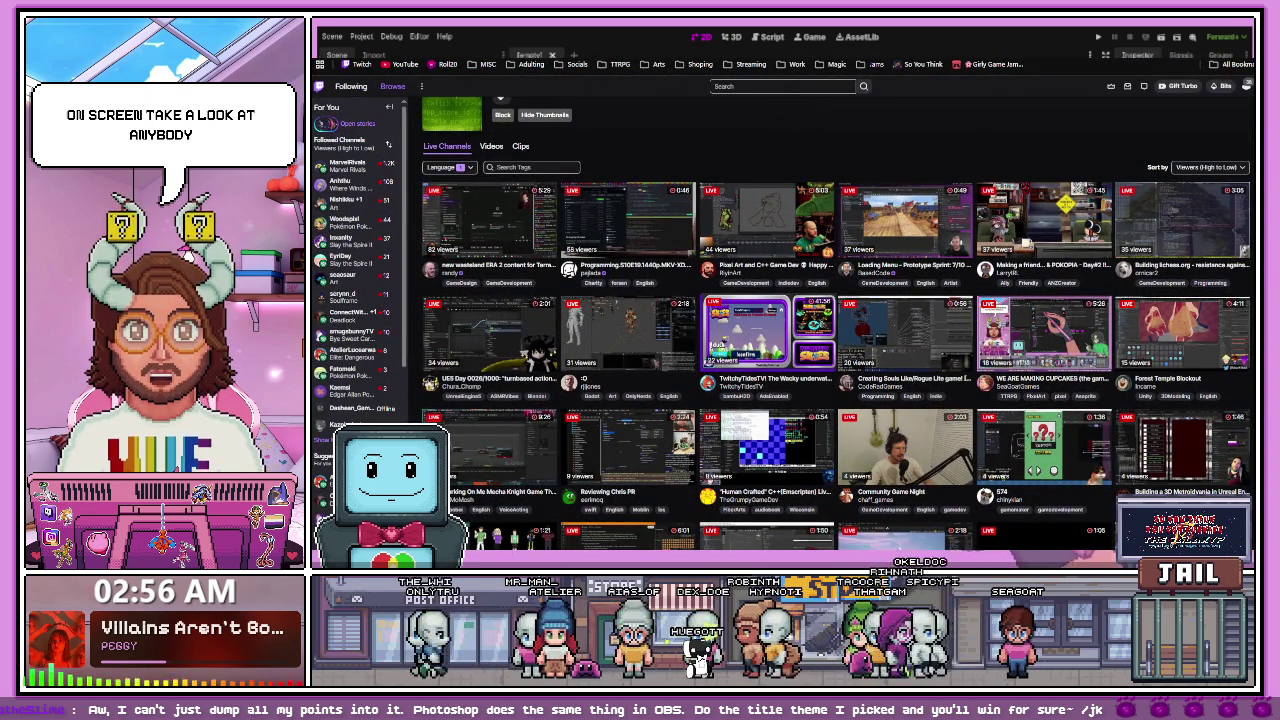
# - Scroll up and down through Twitch's Software and Game Development live channel grid
pyautogui.scroll(-1, 836, 320)
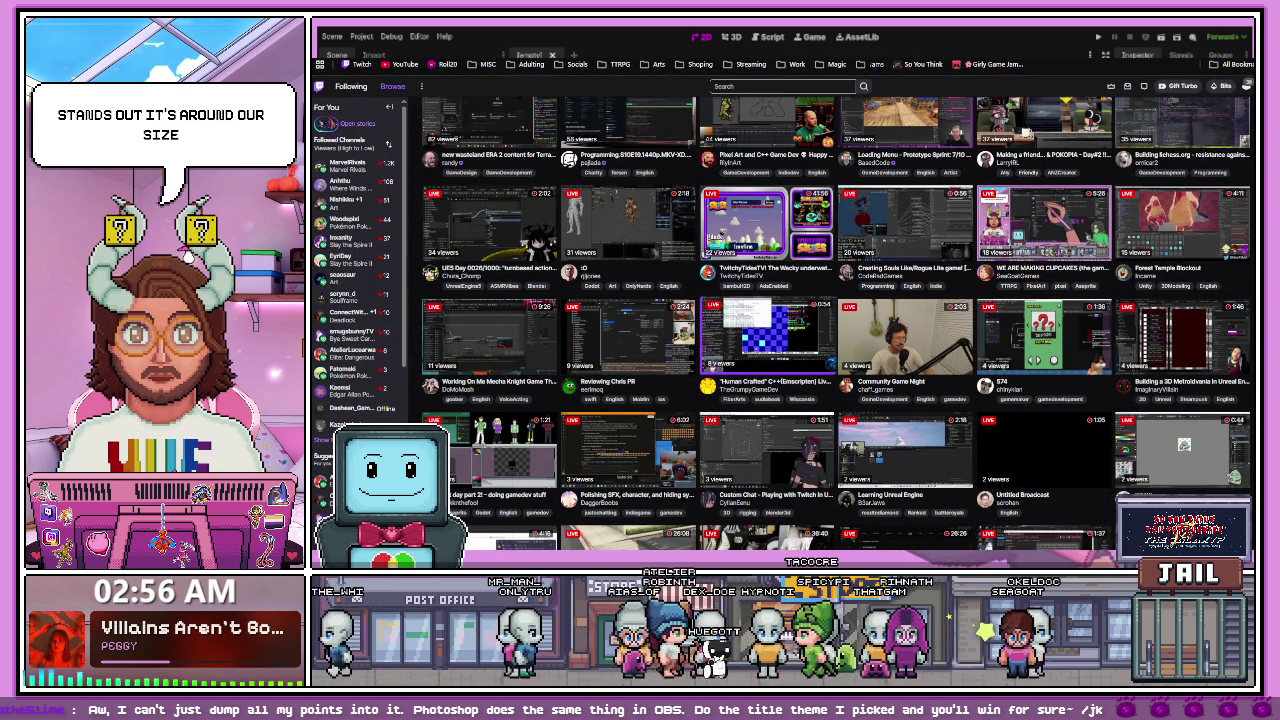
pyautogui.scroll(-1, 836, 320)
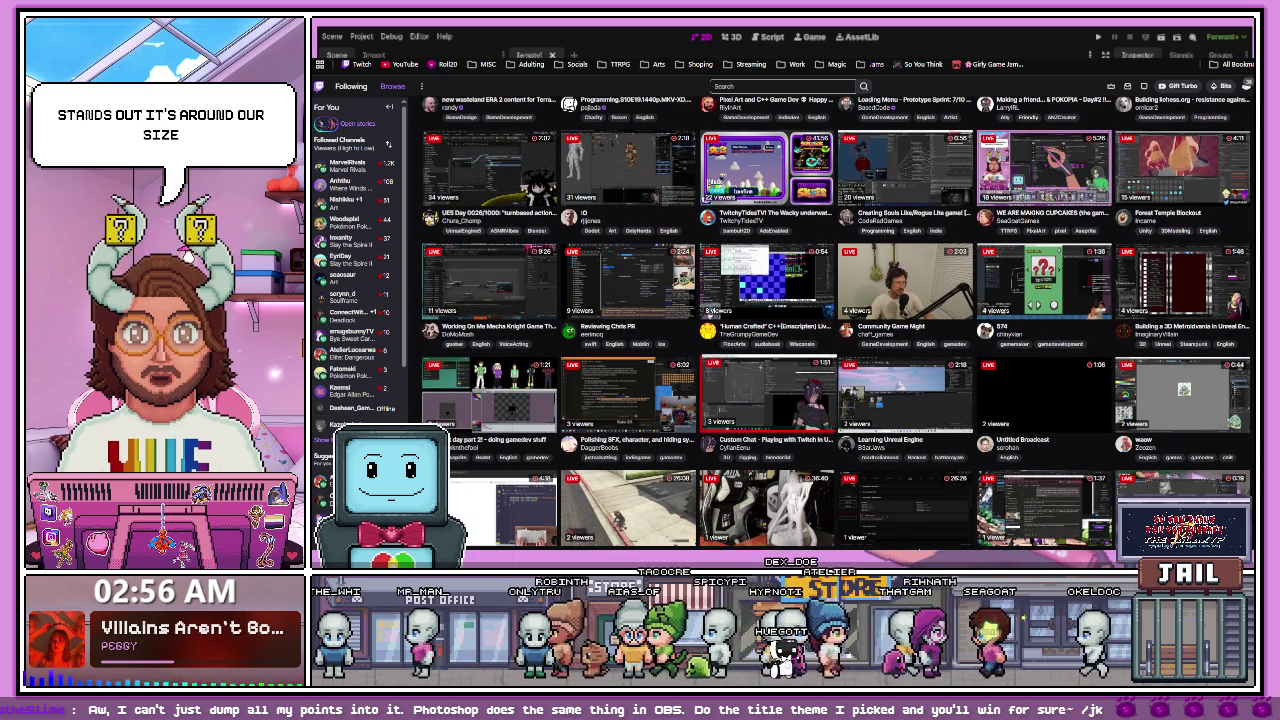
pyautogui.scroll(1, 836, 370)
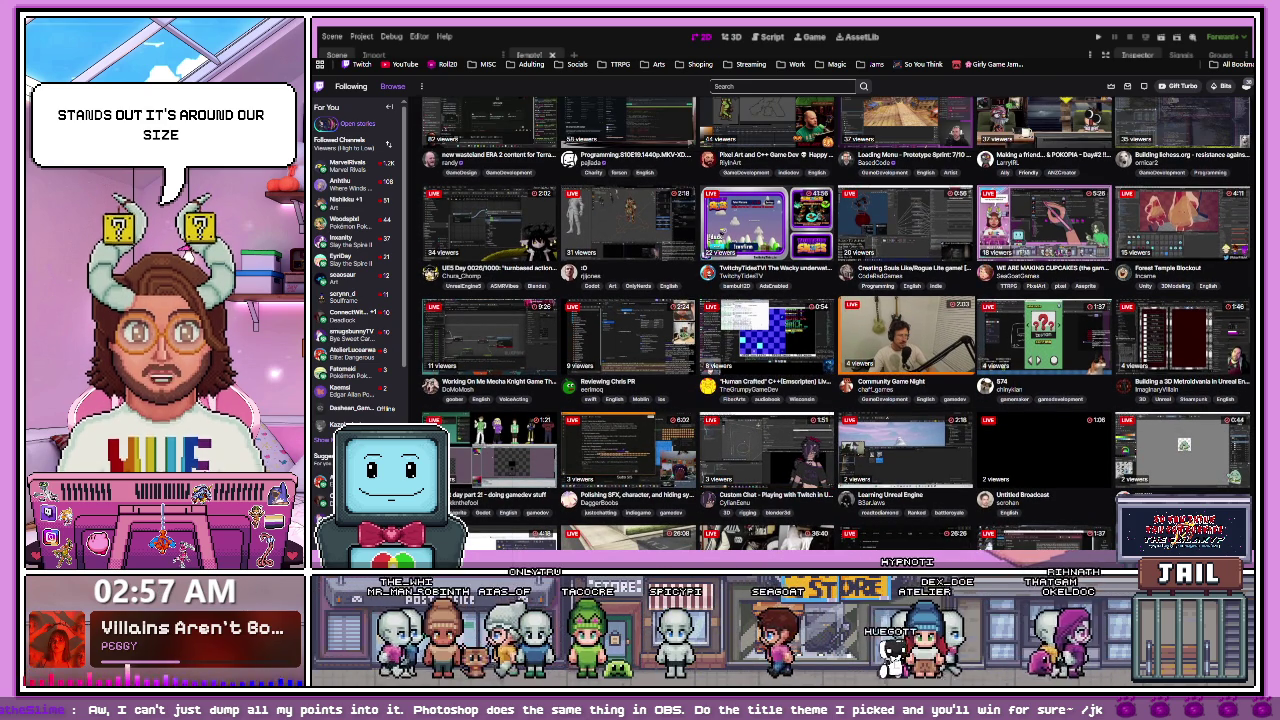
pyautogui.scroll(-4, 836, 320)
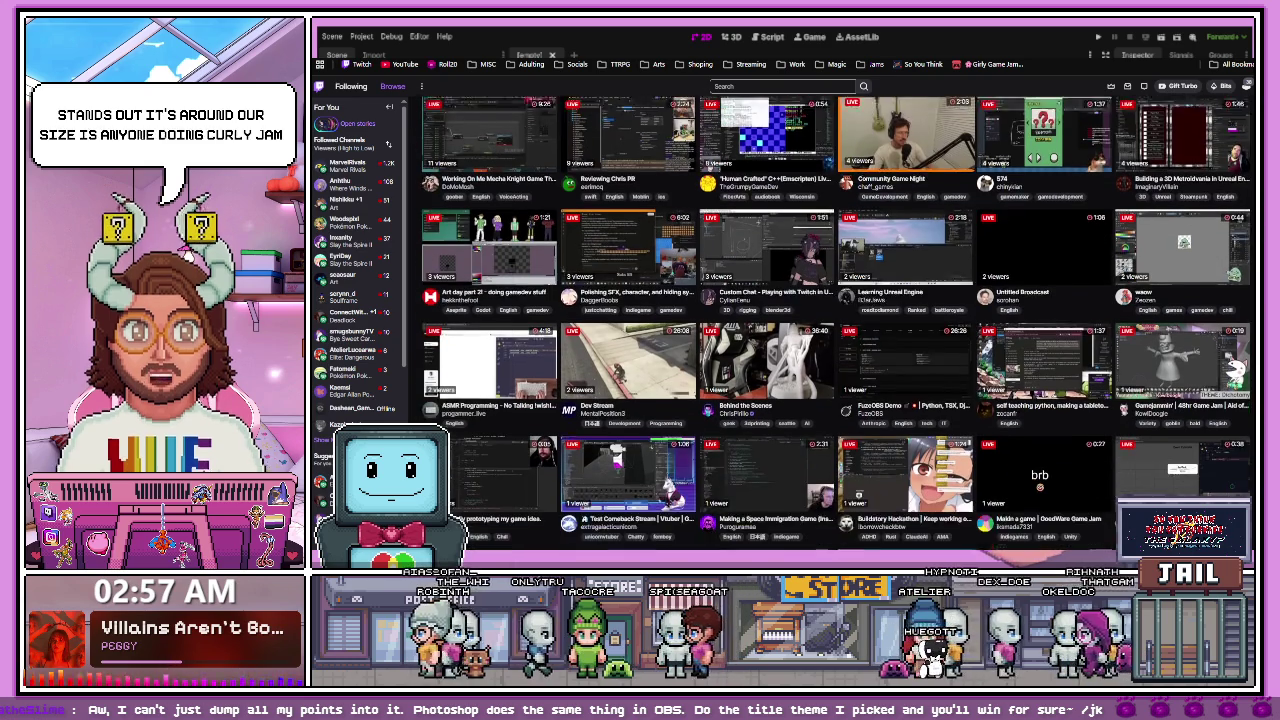
pyautogui.scroll(-6, 835, 320)
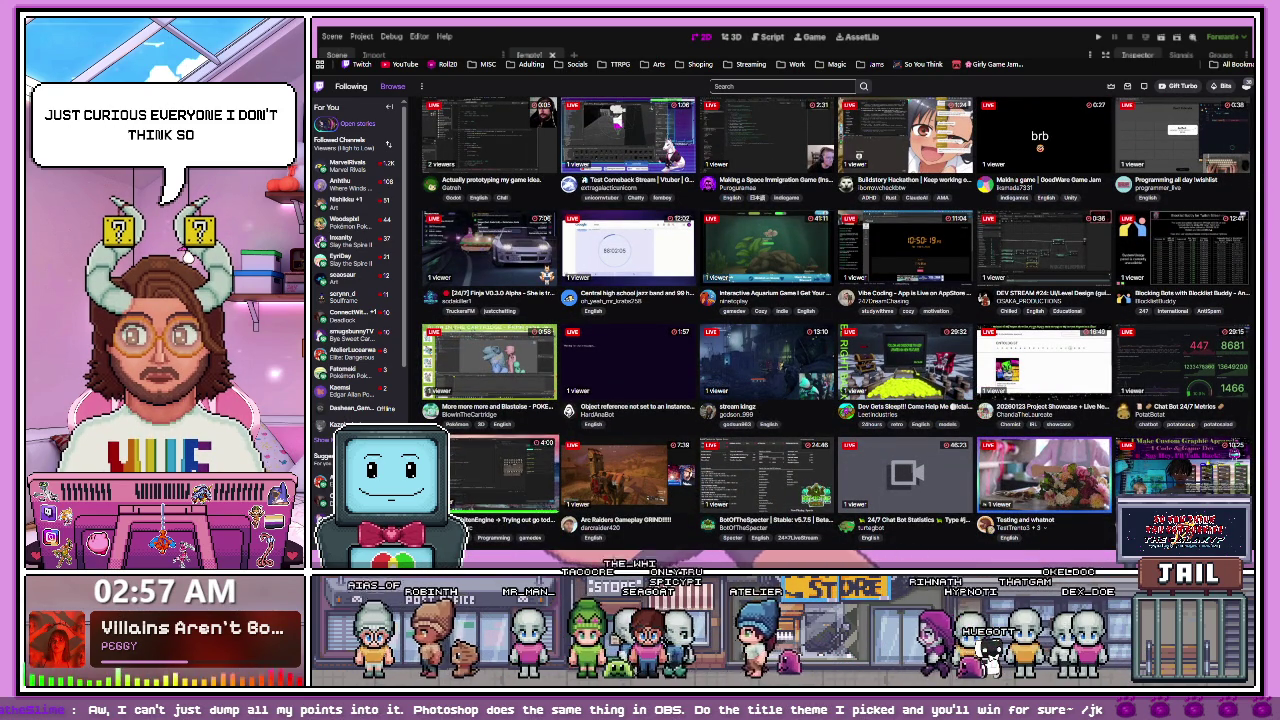
pyautogui.scroll(1, 837, 320)
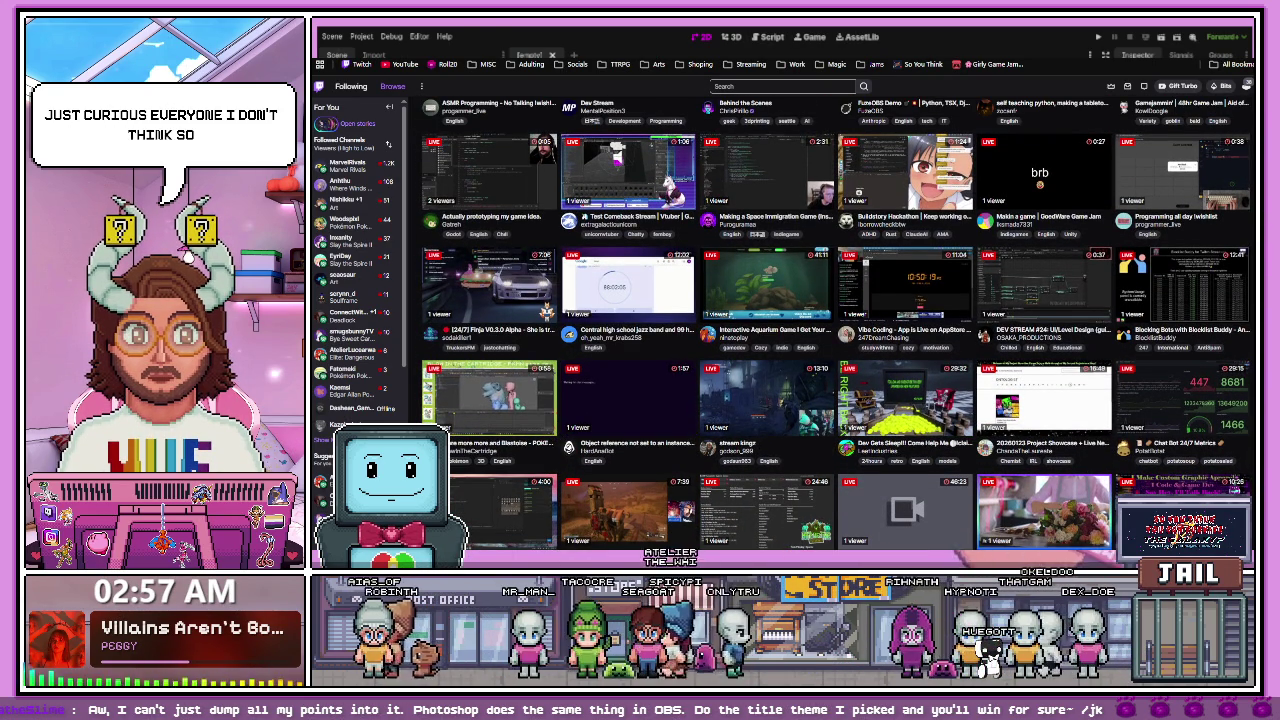
pyautogui.scroll(2, 836, 320)
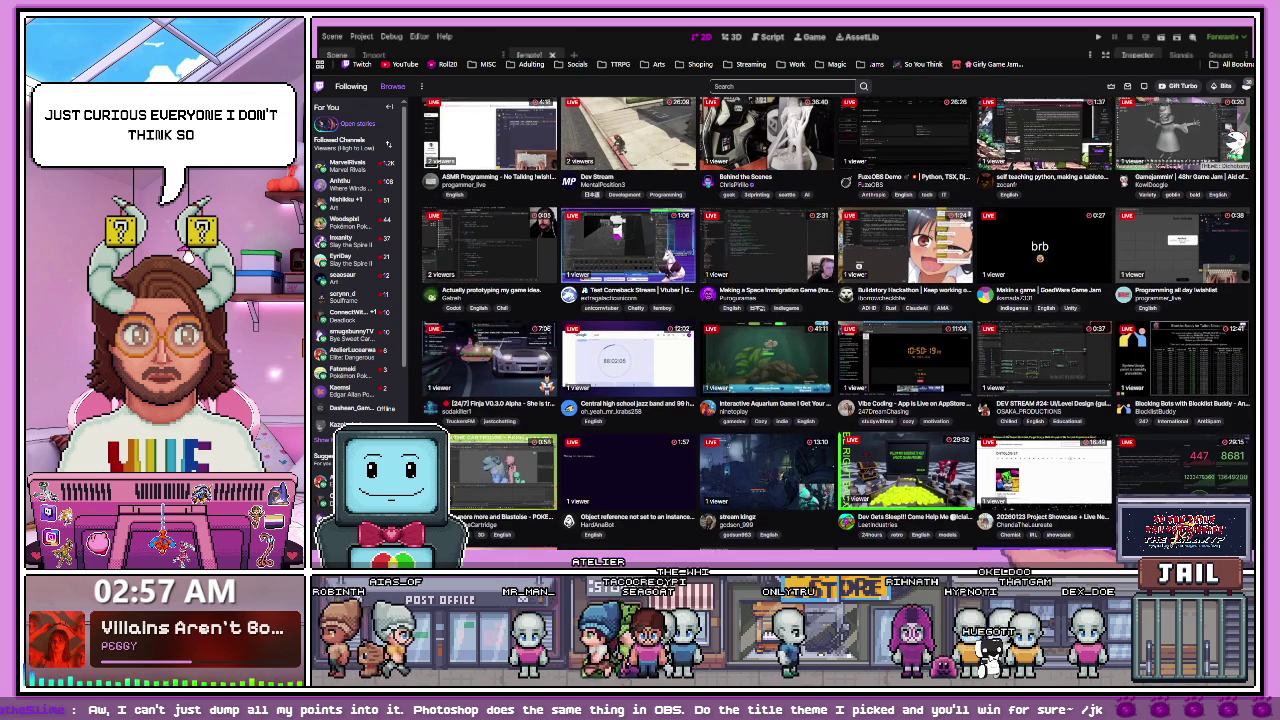
pyautogui.scroll(1, 781, 368)
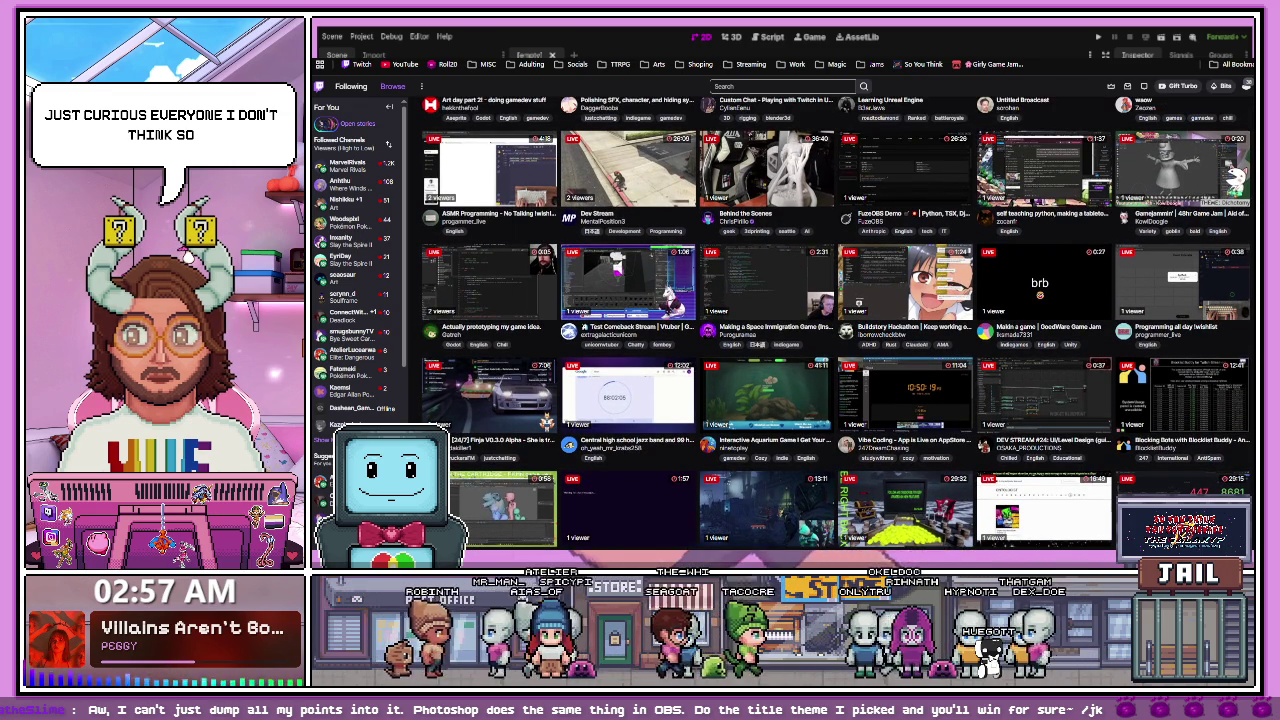
pyautogui.scroll(2, 837, 320)
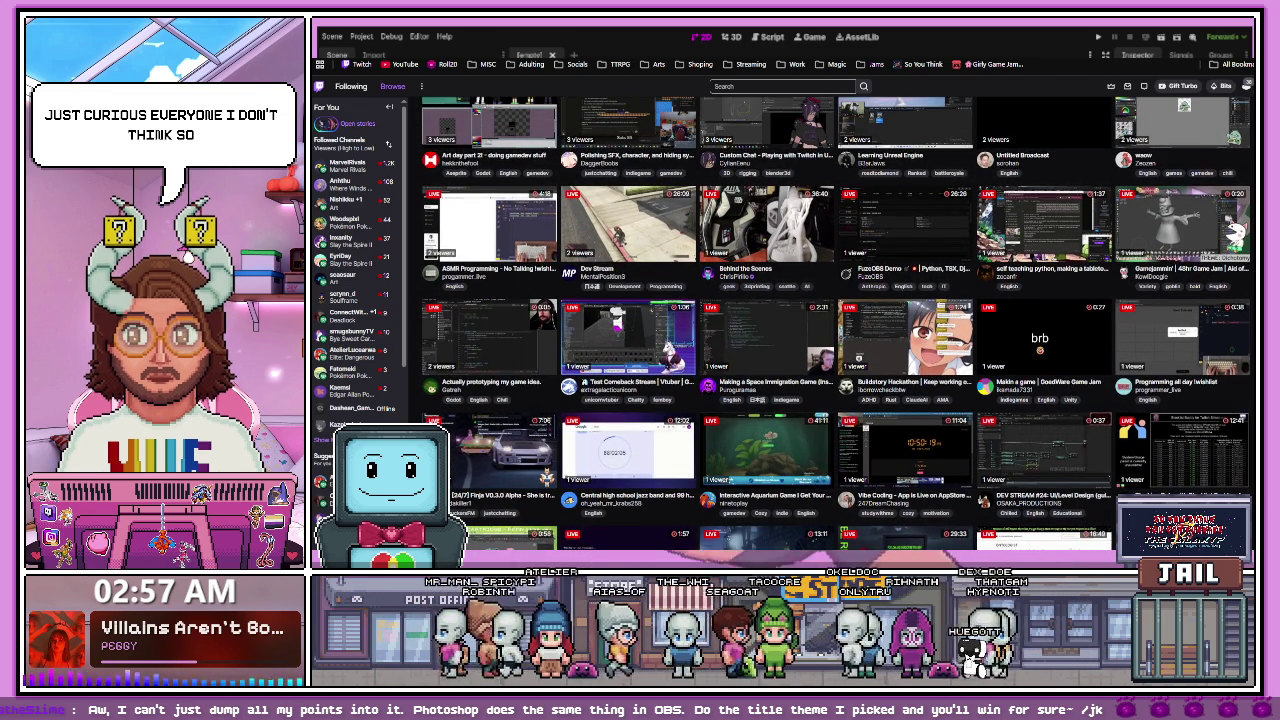
pyautogui.scroll(3, 836, 320)
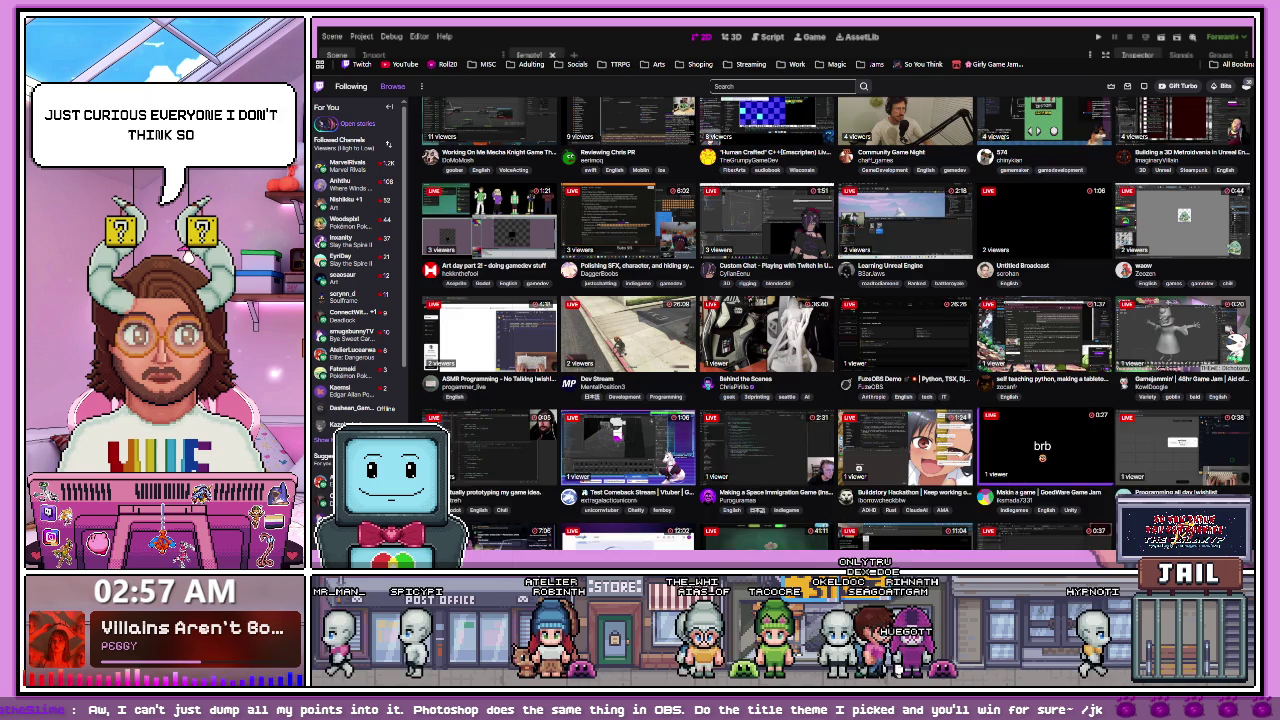
pyautogui.scroll(2, 836, 320)
pyautogui.scroll(3, 836, 320)
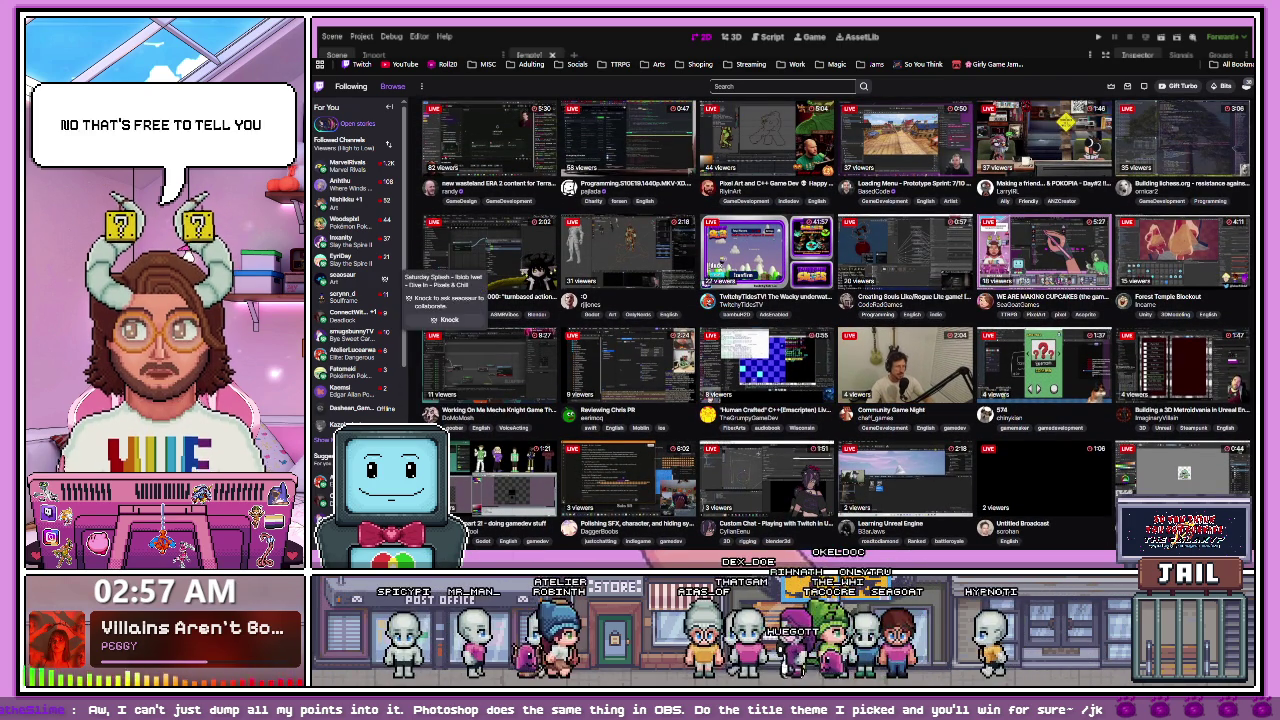
# - Open a live channel's stream page from the grid, then return to Godot
pyautogui.click(363, 372)
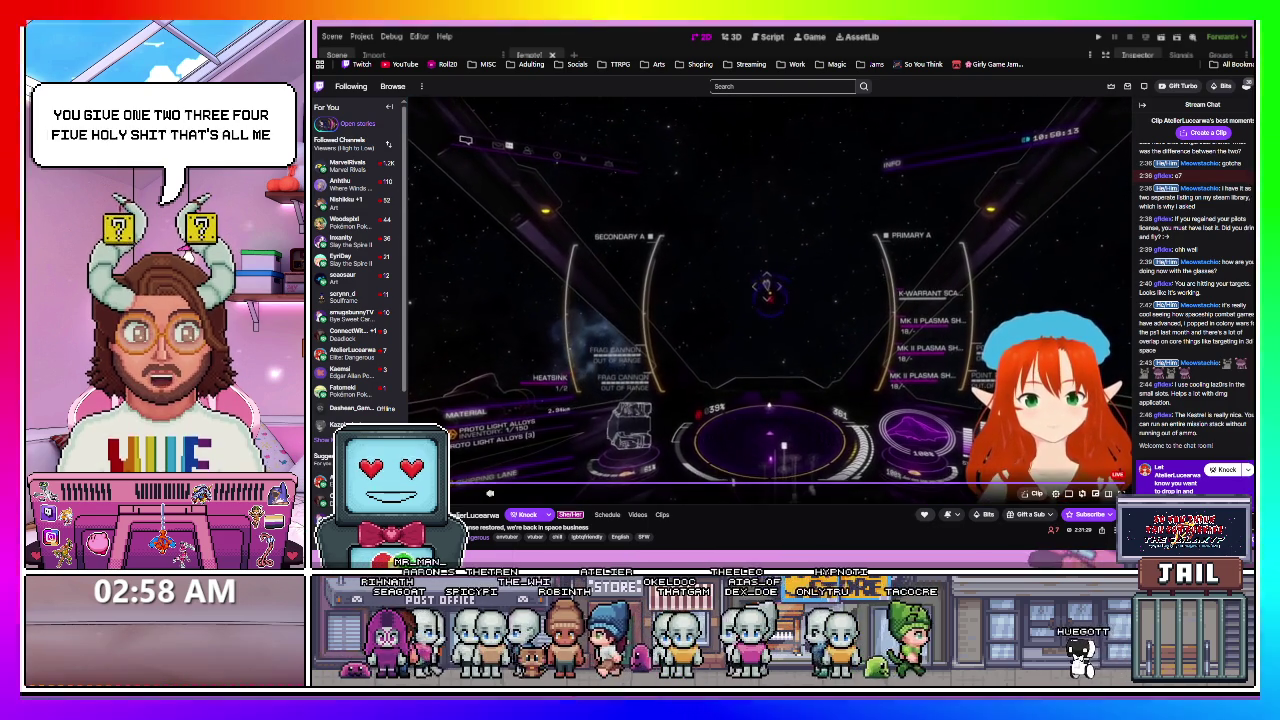
pyautogui.hotkey('alt', 'Tab')
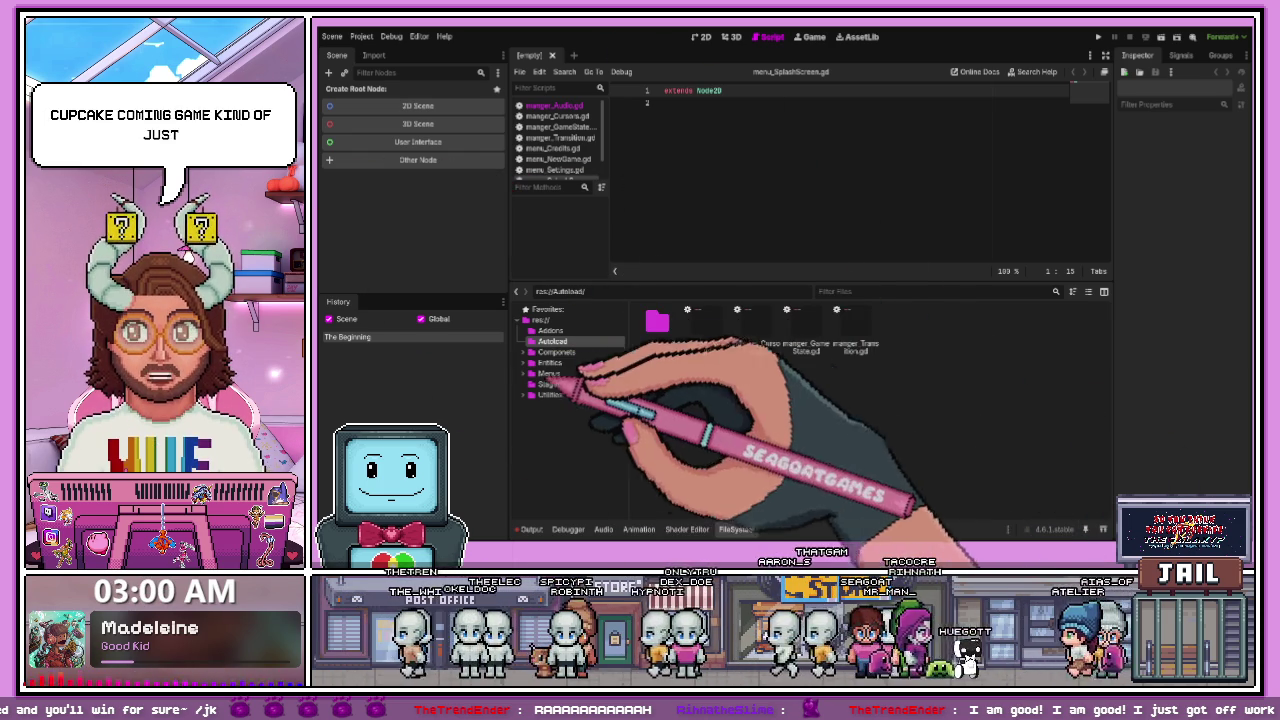
# - Collapse Components, browse the Menus subfolders to SplashScreen's files, and switch to the 2D editor
pyautogui.click(530, 352)
pyautogui.click(555, 384)
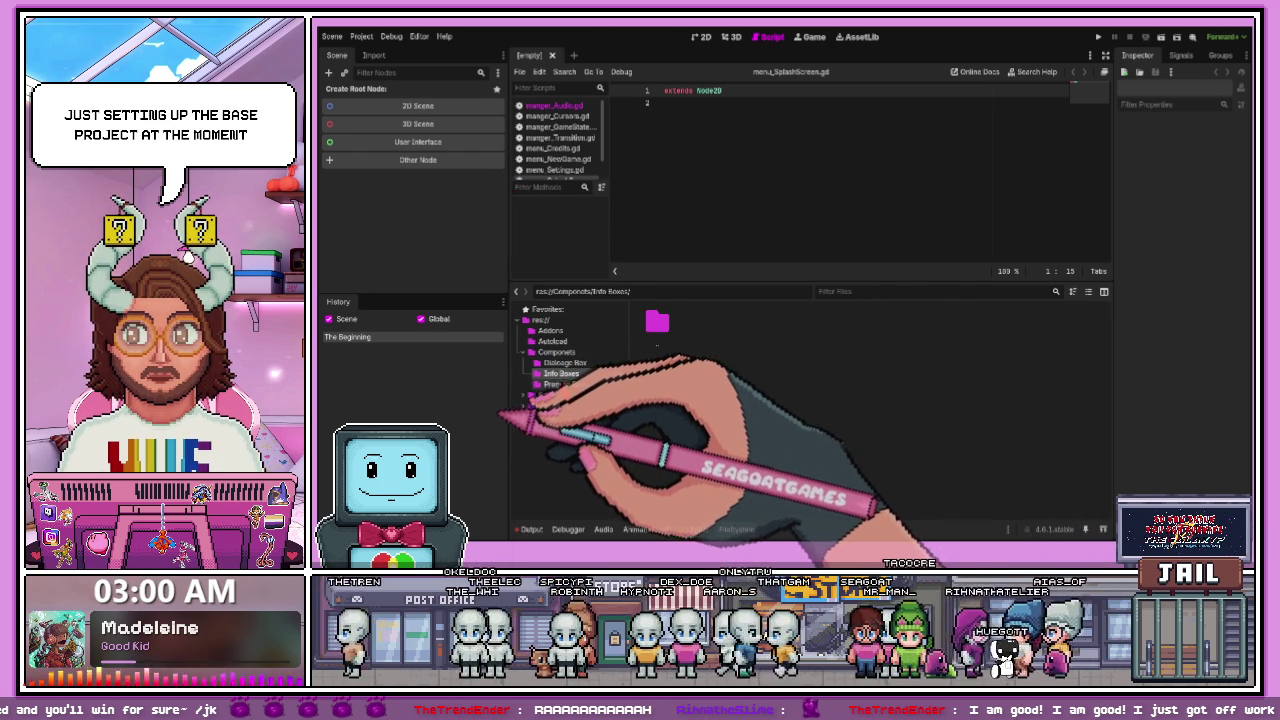
pyautogui.click(525, 352)
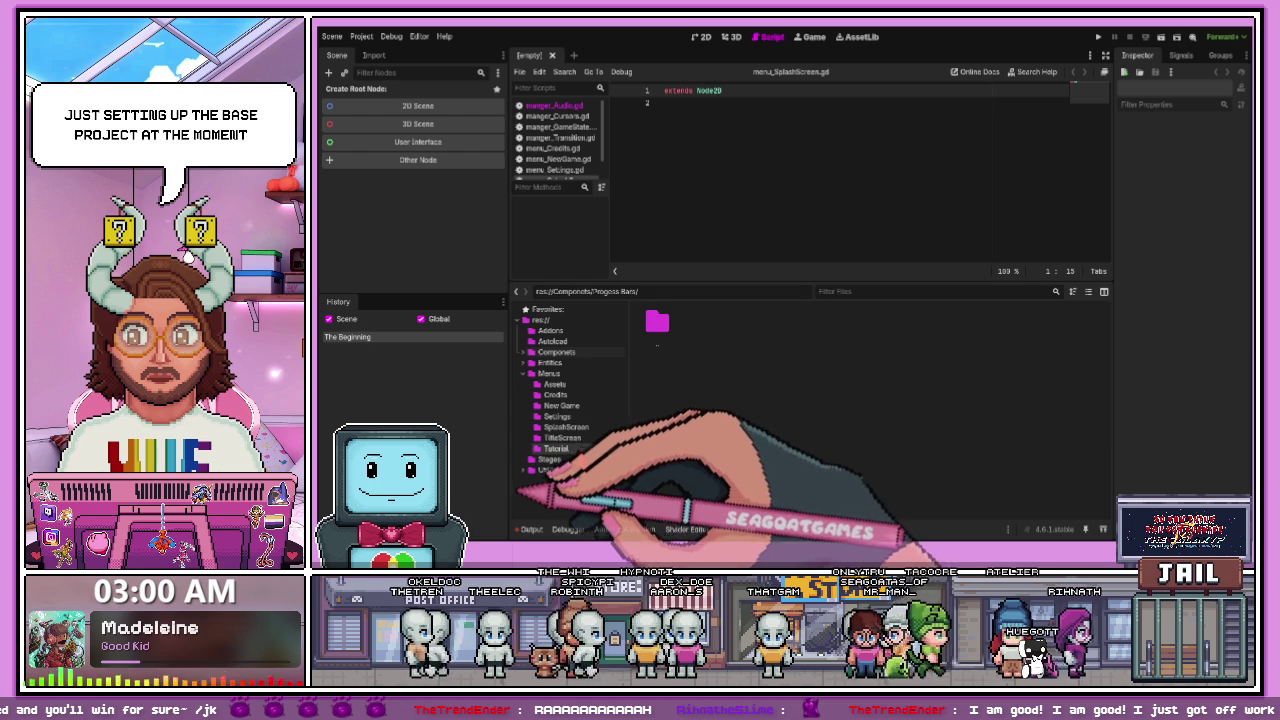
pyautogui.click(552, 448)
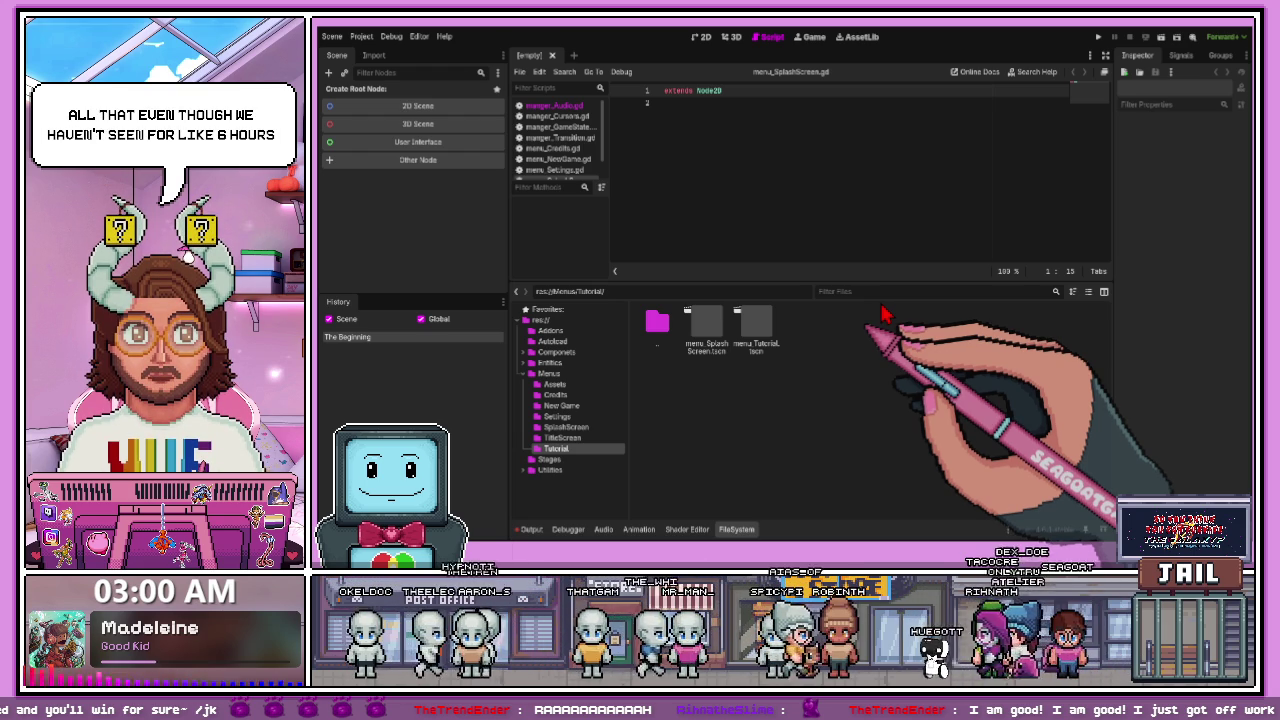
pyautogui.click(552, 427)
pyautogui.click(552, 416)
pyautogui.click(566, 427)
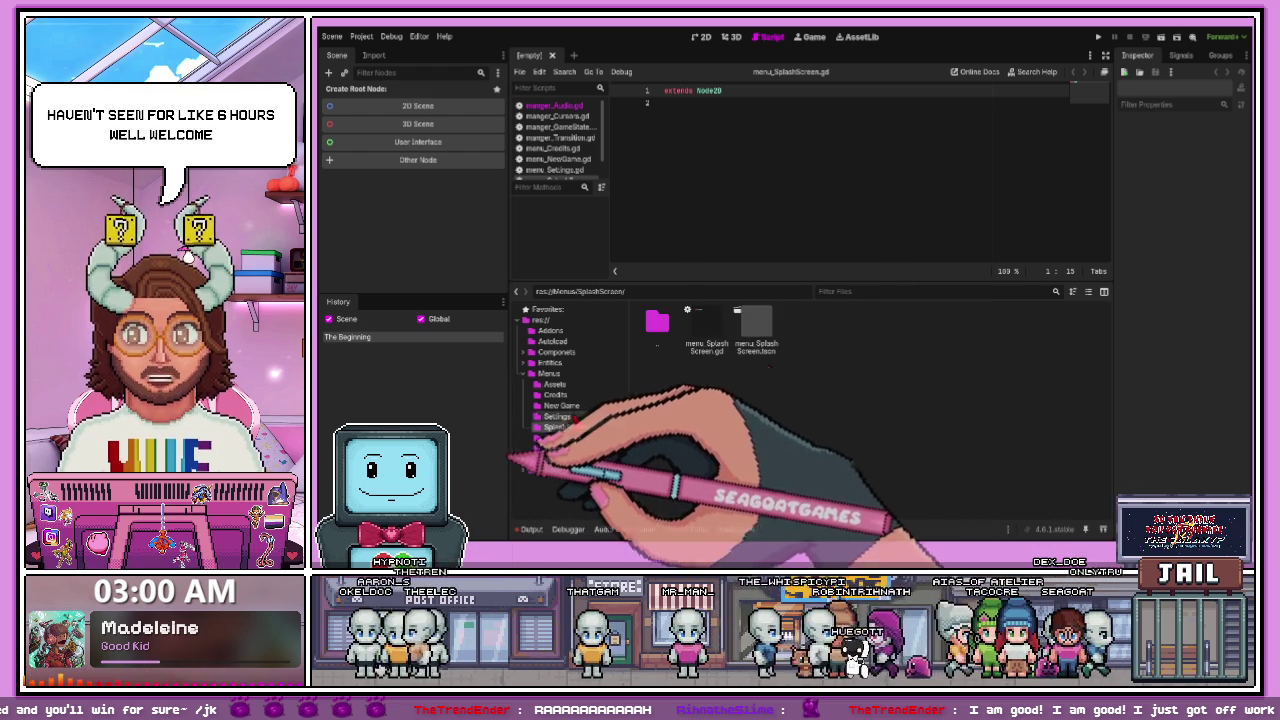
pyautogui.click(700, 36)
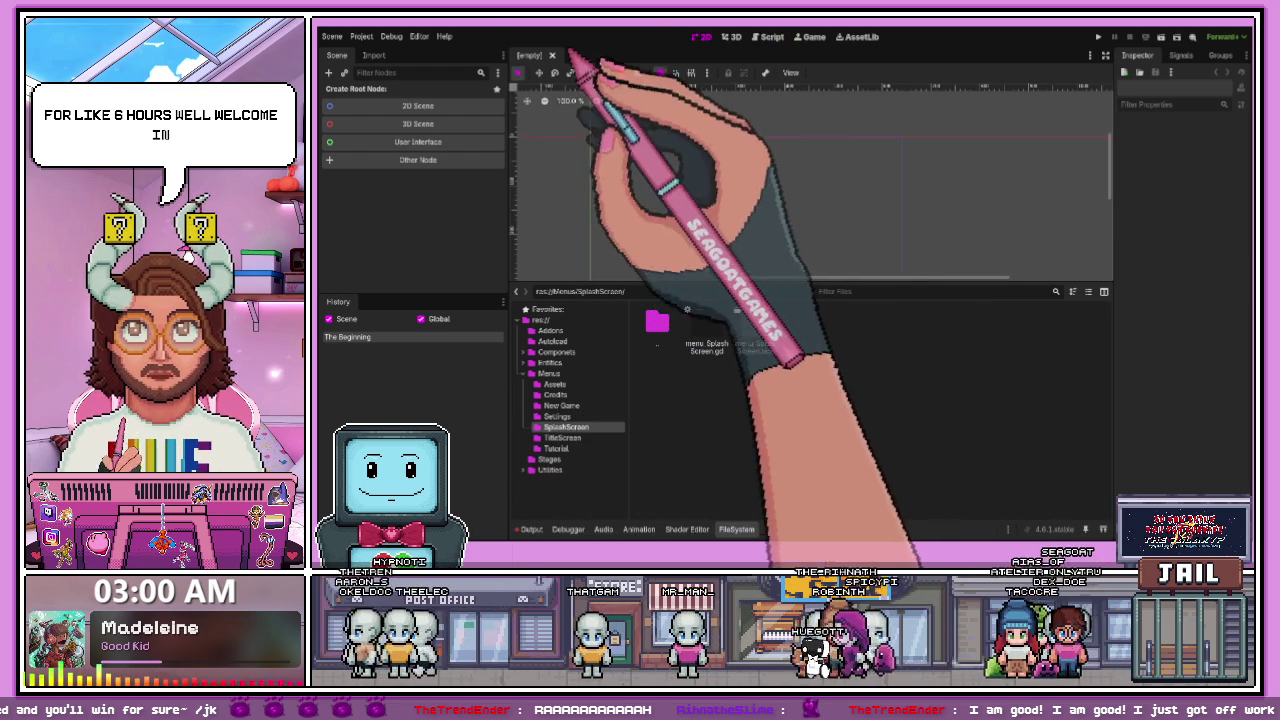
# - Open menu_SplashScreen.tscn and look through the Autoload, Components, Entities, Ingredients and Menus Assets folders
pyautogui.doubleClick(757, 346)
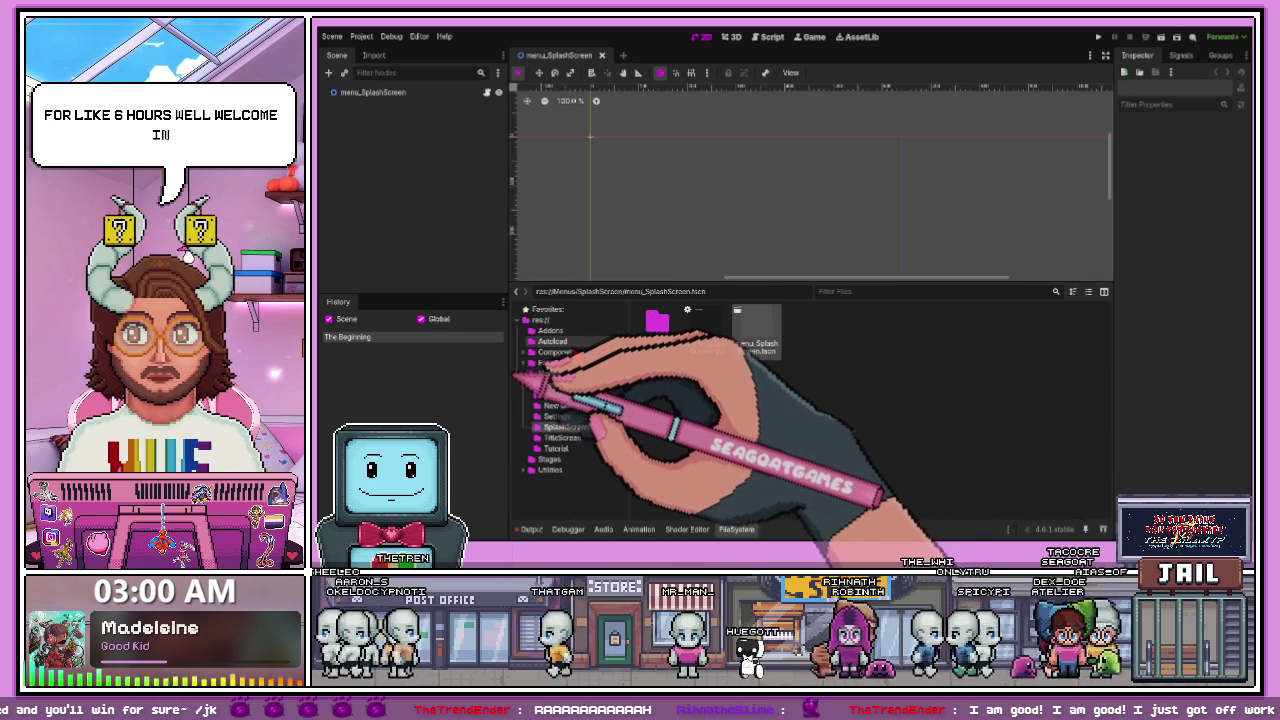
pyautogui.click(550, 341)
pyautogui.click(552, 352)
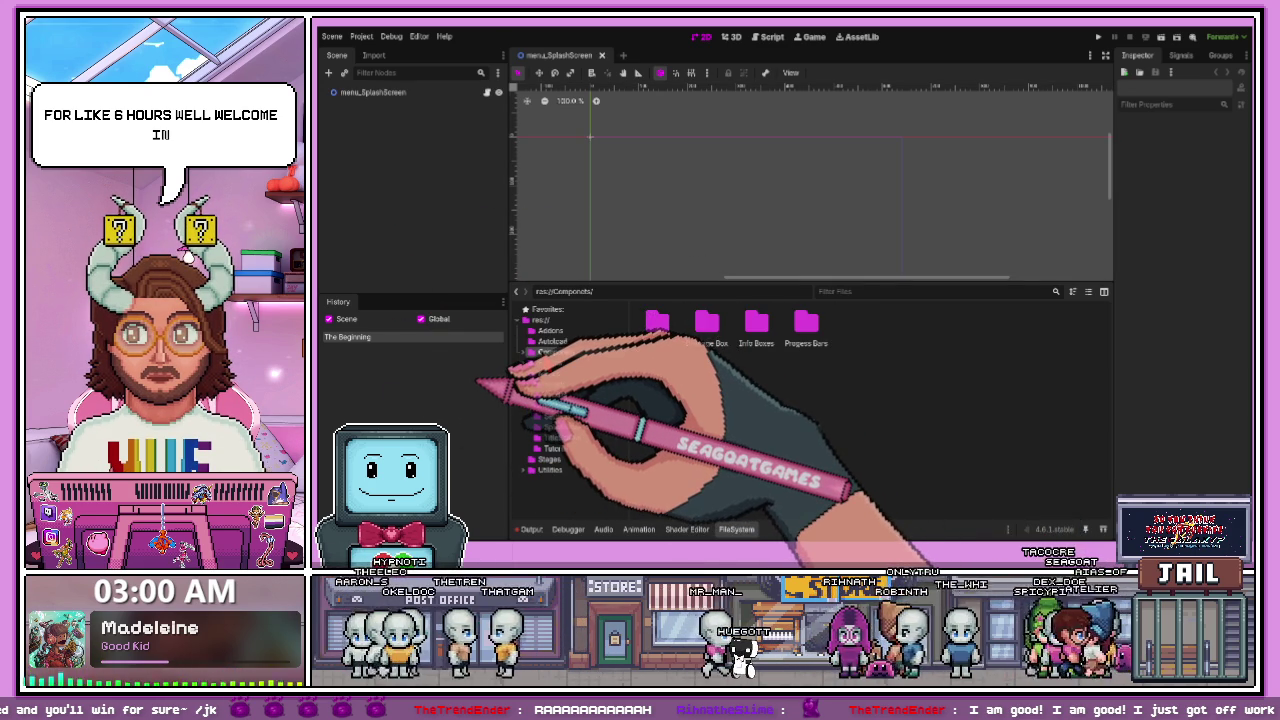
pyautogui.click(531, 362)
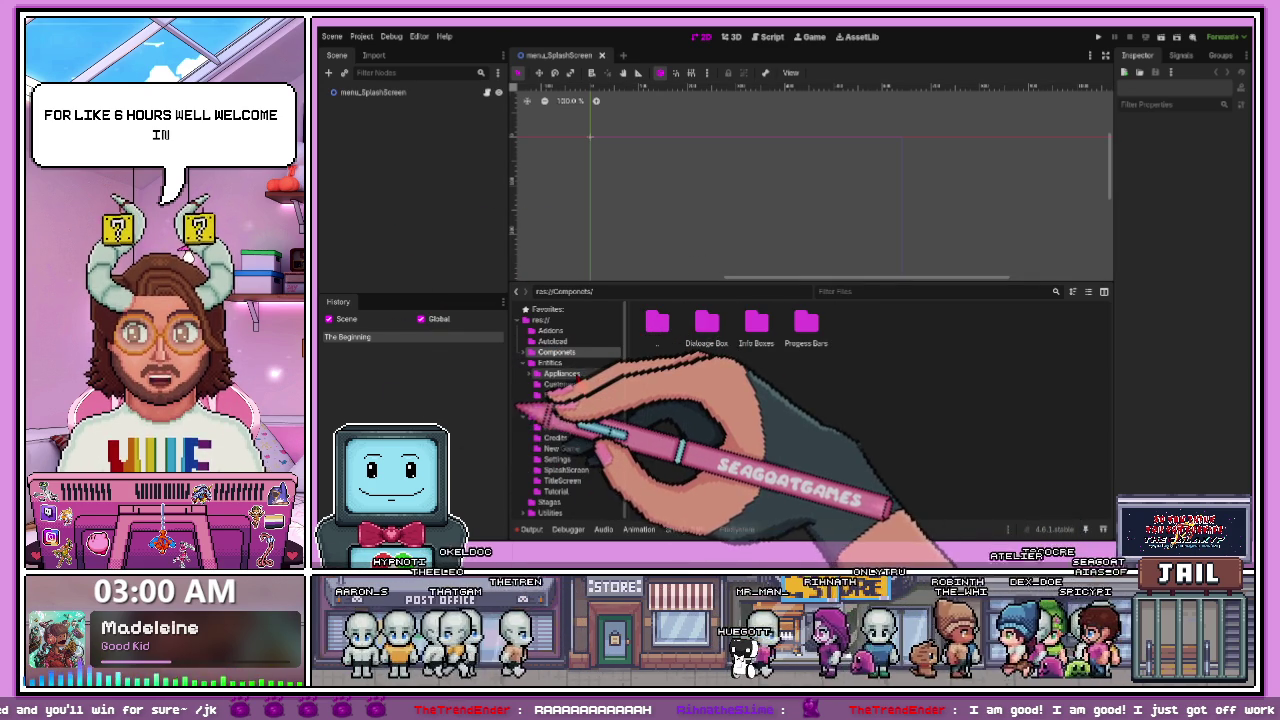
pyautogui.click(555, 406)
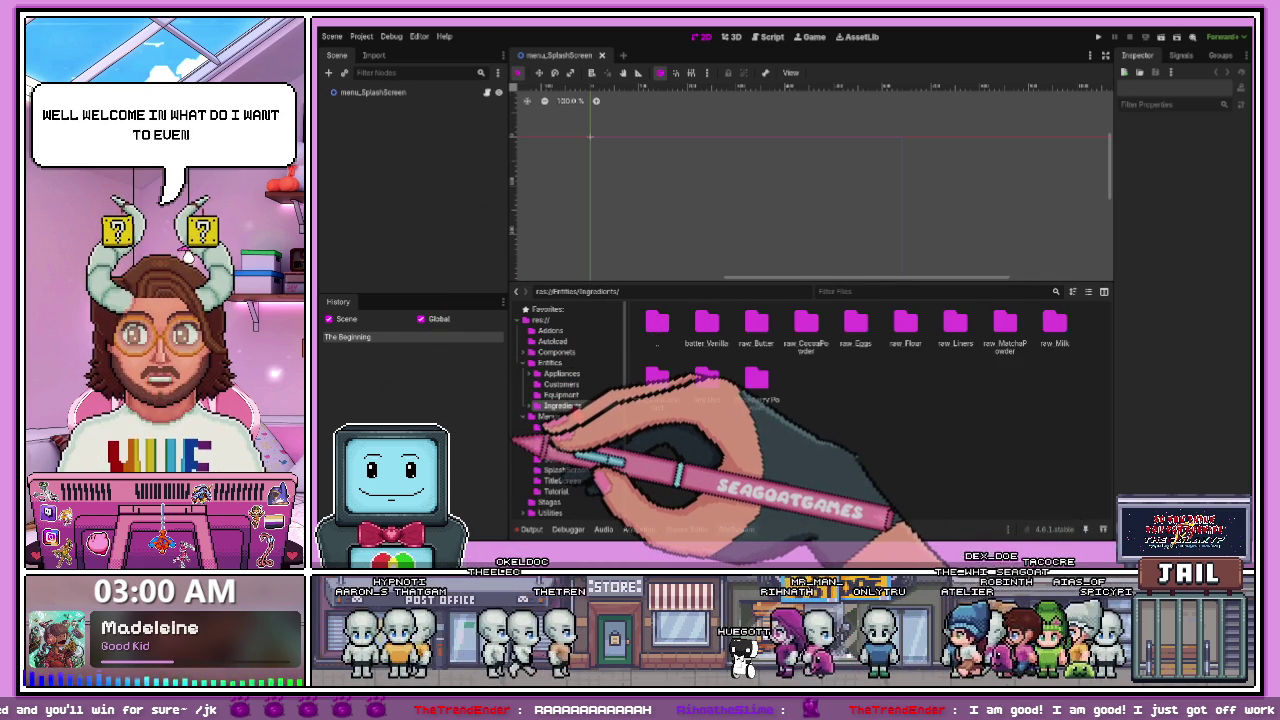
pyautogui.click(554, 426)
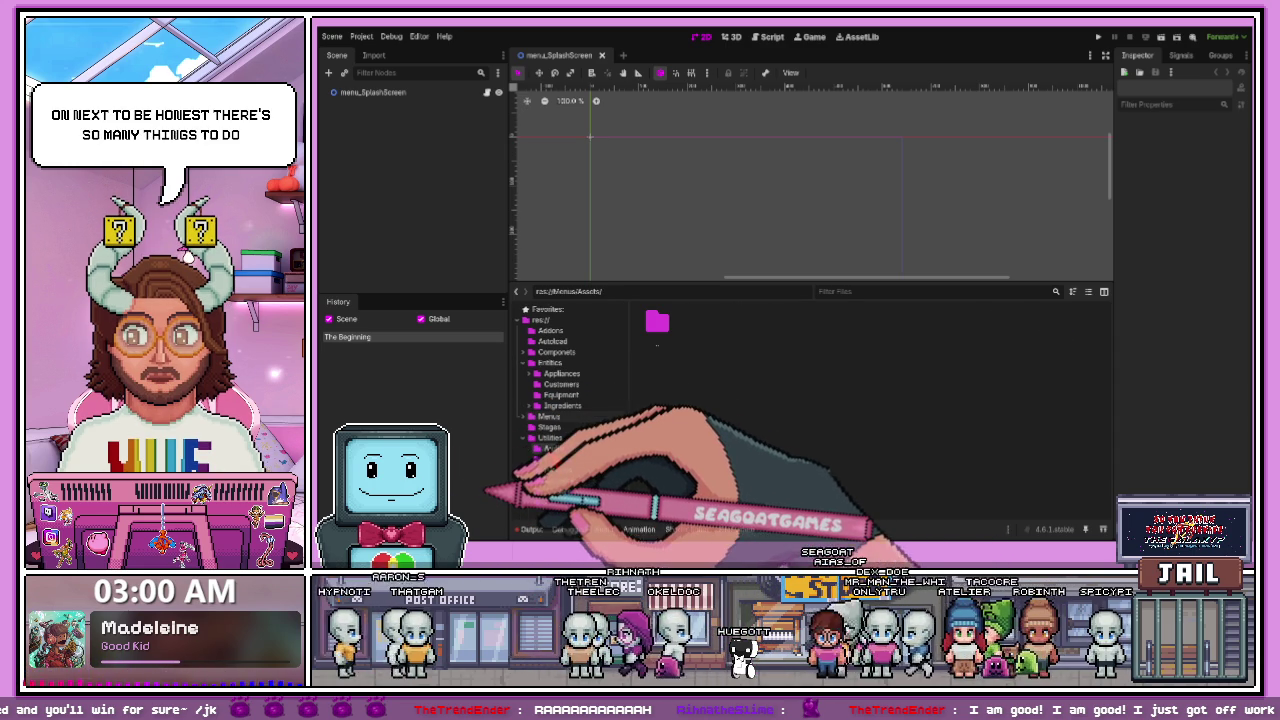
# - Browse the Fonts, Particles and SplashScreen folders, ending in the Menus > TitleScreen folder
pyautogui.click(549, 459)
pyautogui.click(557, 469)
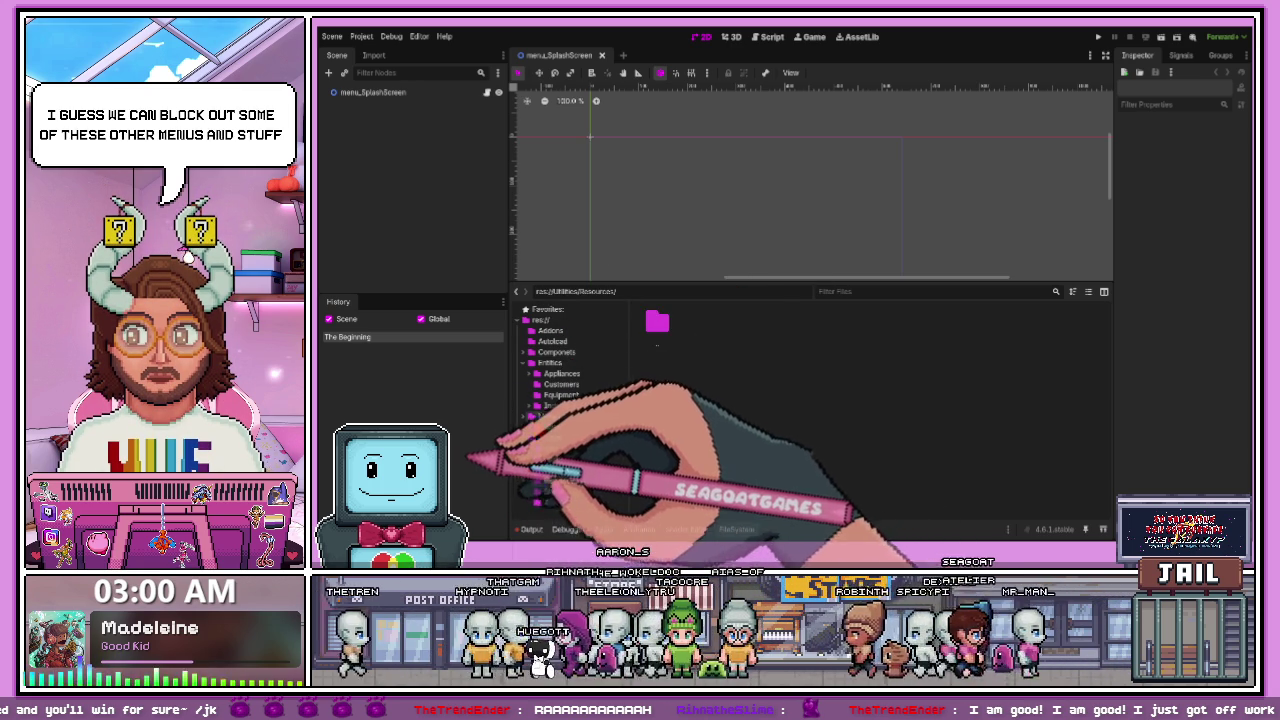
pyautogui.scroll(-1, 529, 484)
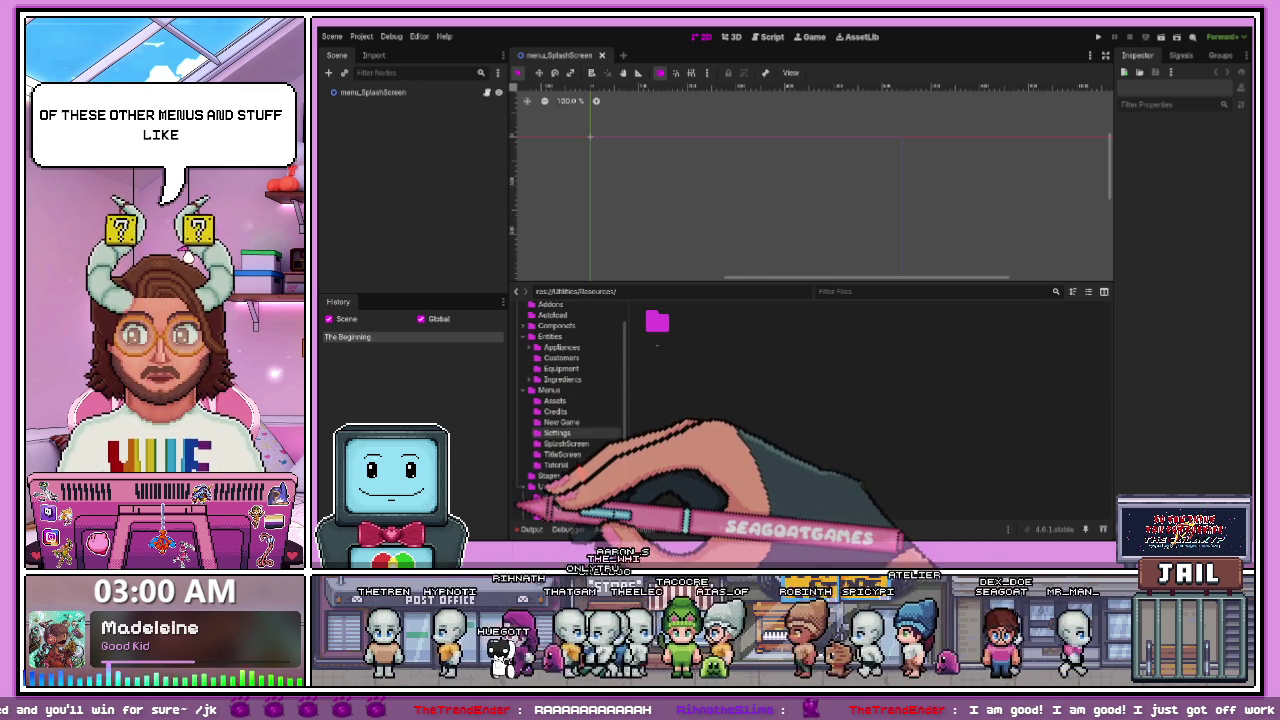
pyautogui.click(565, 443)
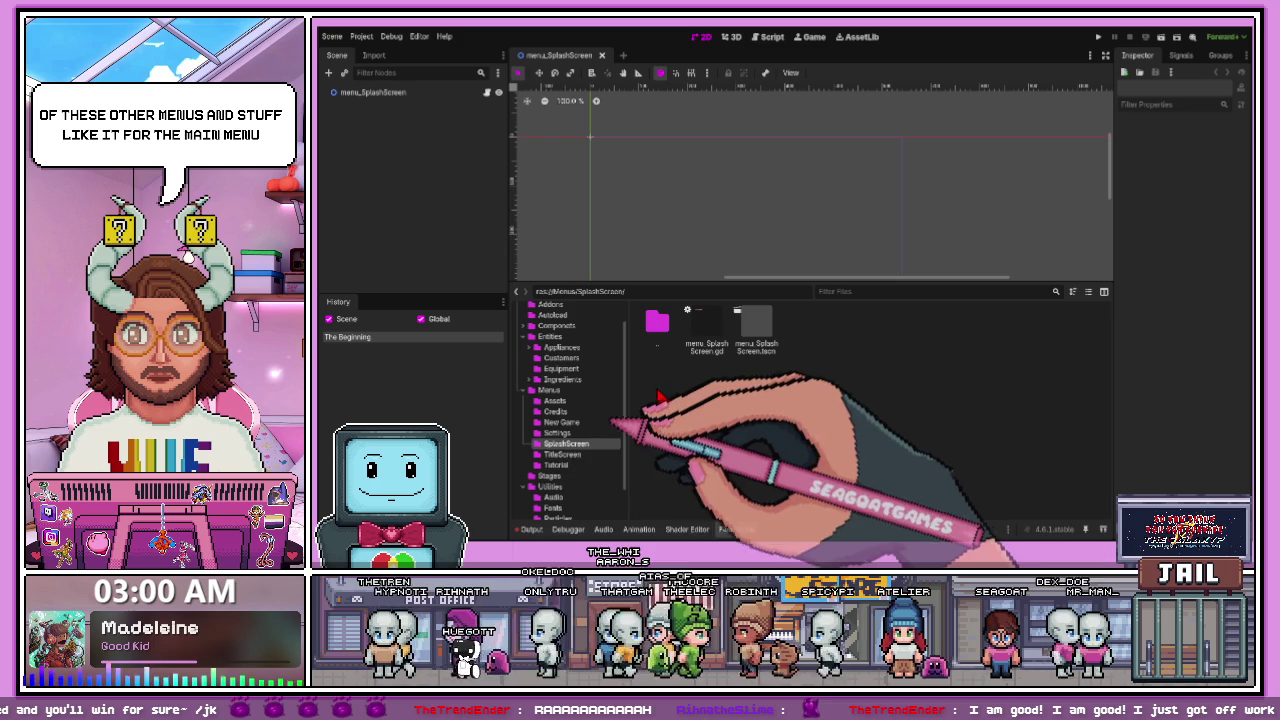
pyautogui.click(750, 325)
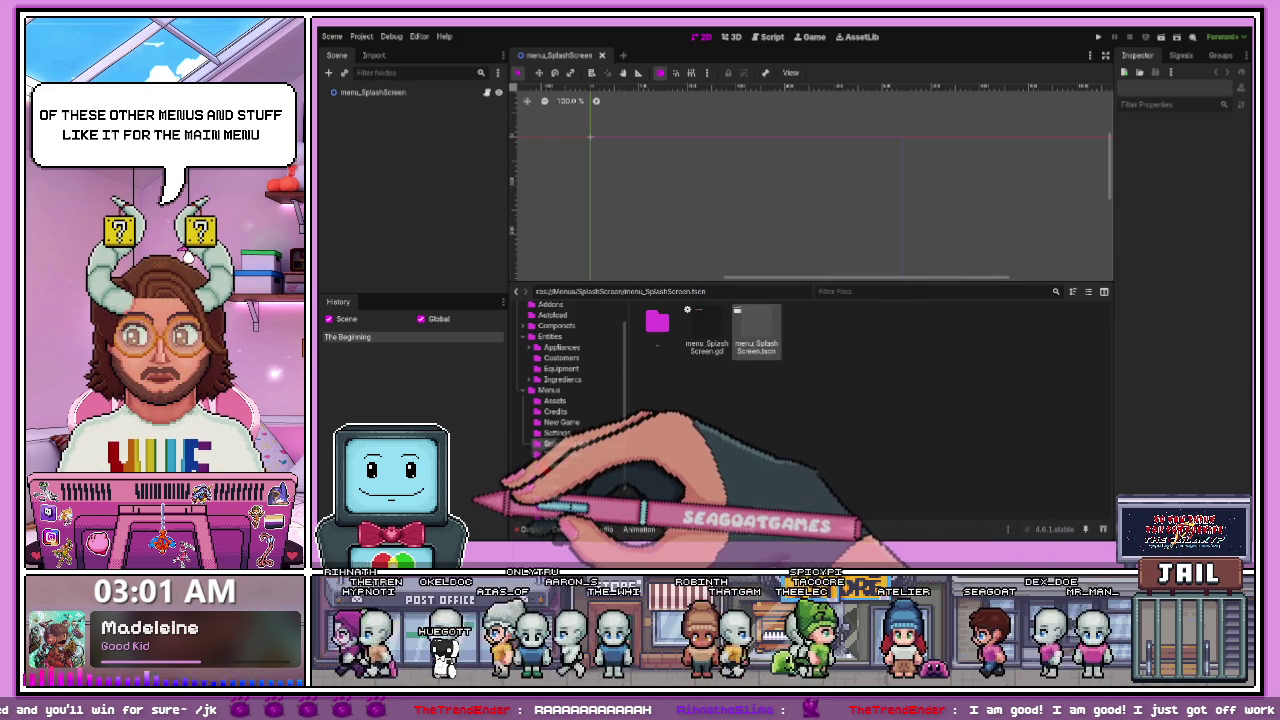
pyautogui.click(562, 454)
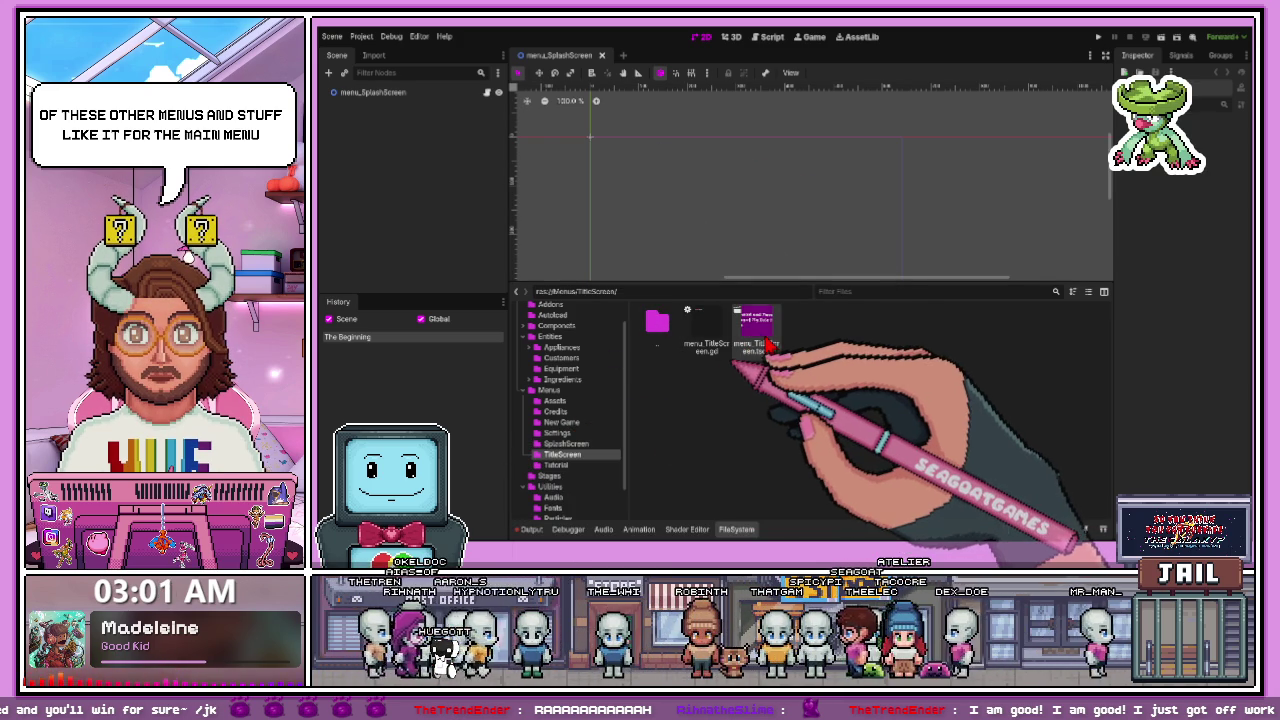
# - Open menu_TitleScreen.tscn, zoom in on the menu, and select its title text
pyautogui.doubleClick(747, 350)
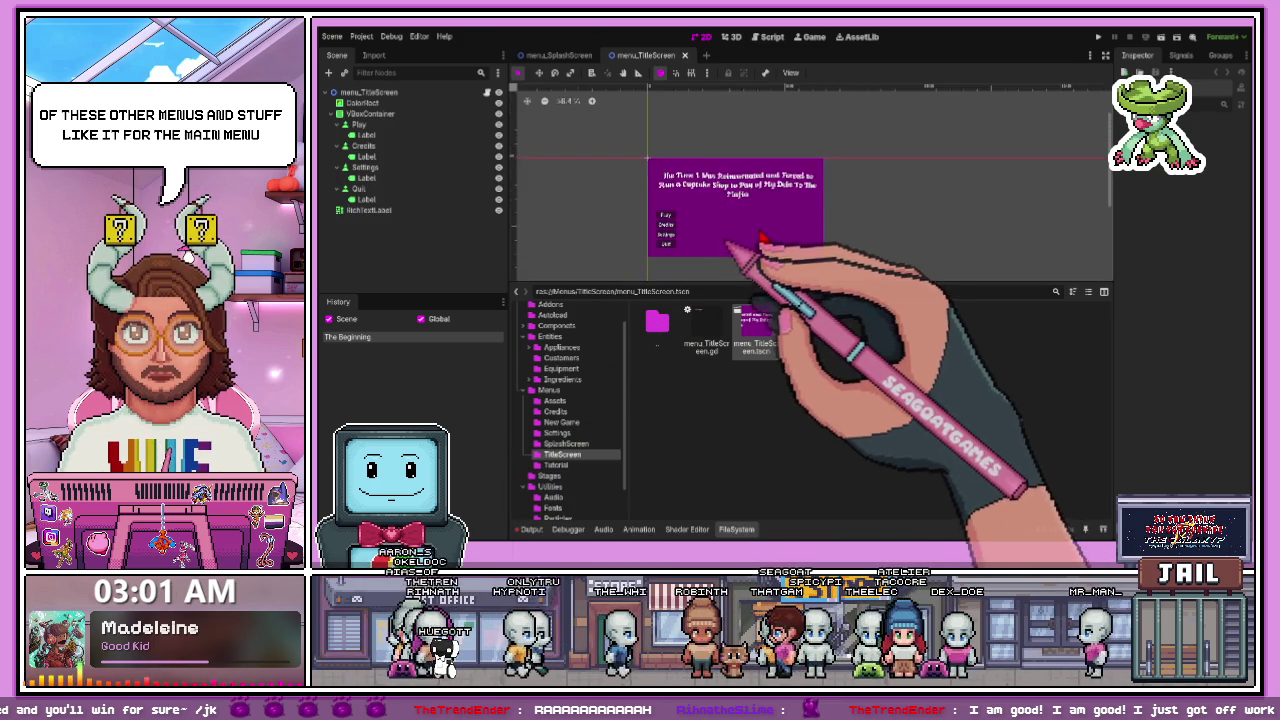
pyautogui.scroll(2, 737, 252)
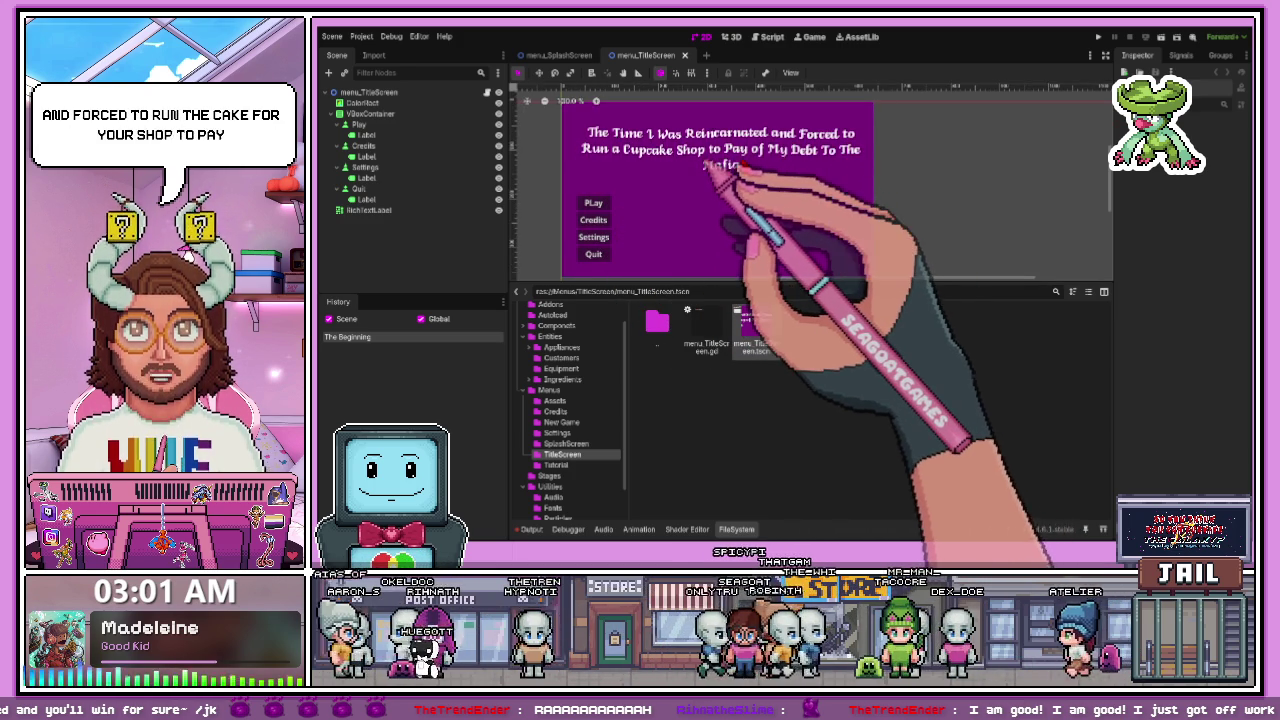
pyautogui.click(740, 162)
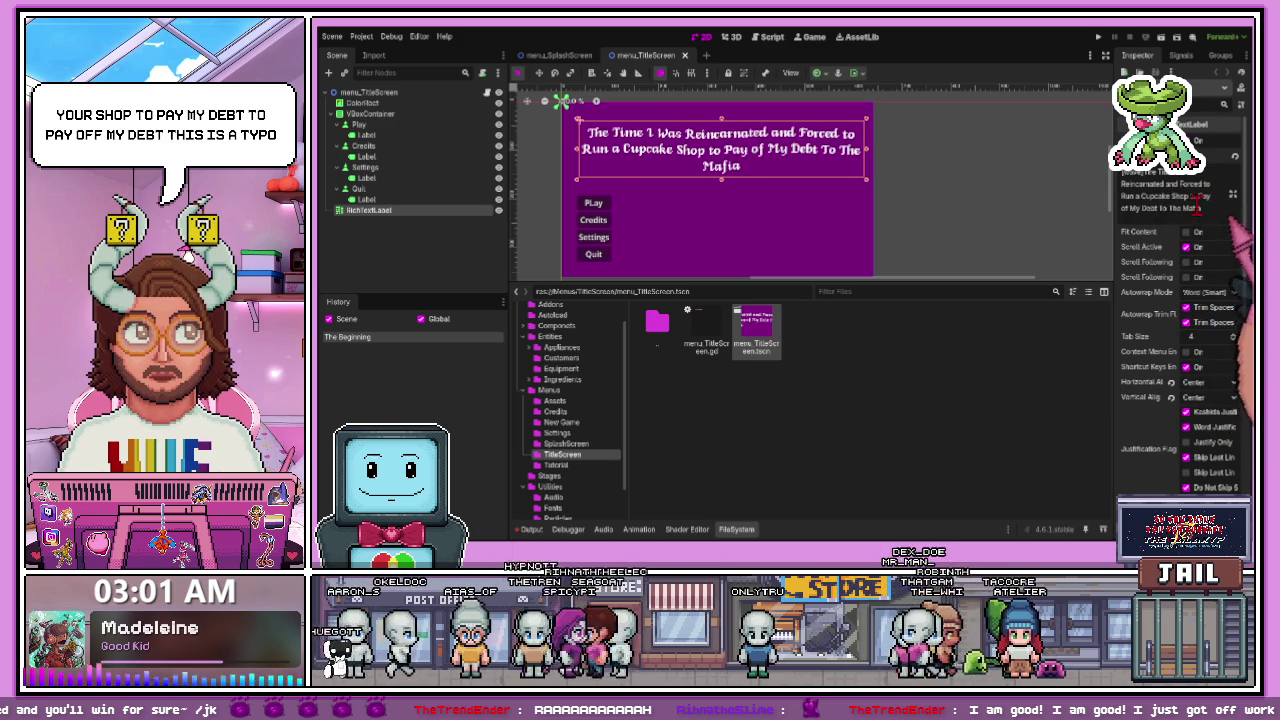
# - Fix the title text typo so it reads 'Pay off My Debt'
pyautogui.click(1130, 209)
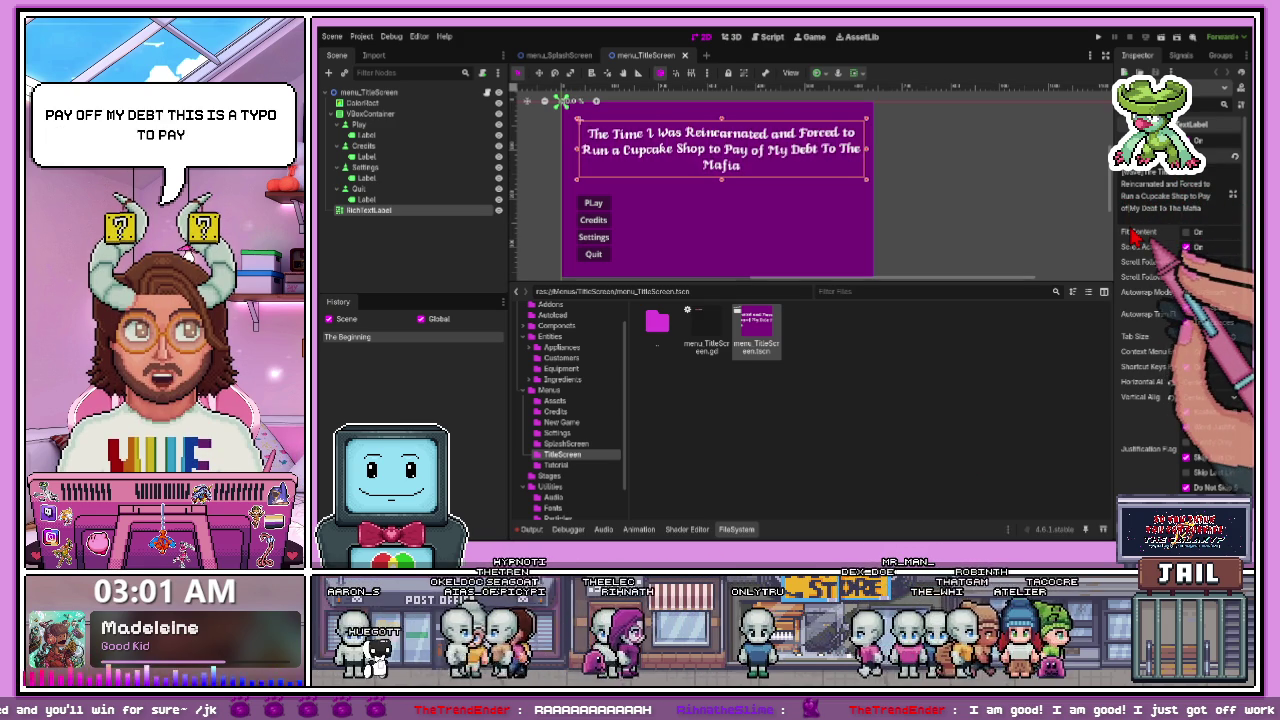
pyautogui.write('f')
pyautogui.click(917, 193)
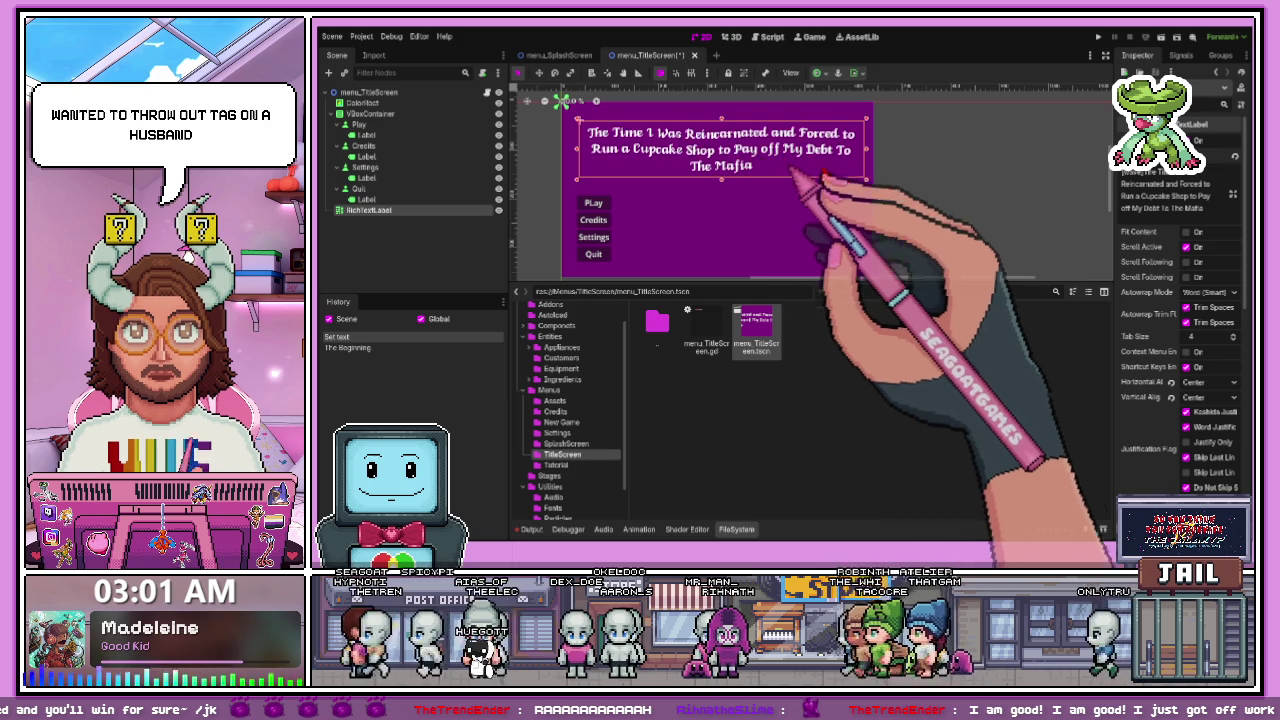
# - Save the title screen scene and start a new empty scene
pyautogui.scroll(-2, 800, 155)
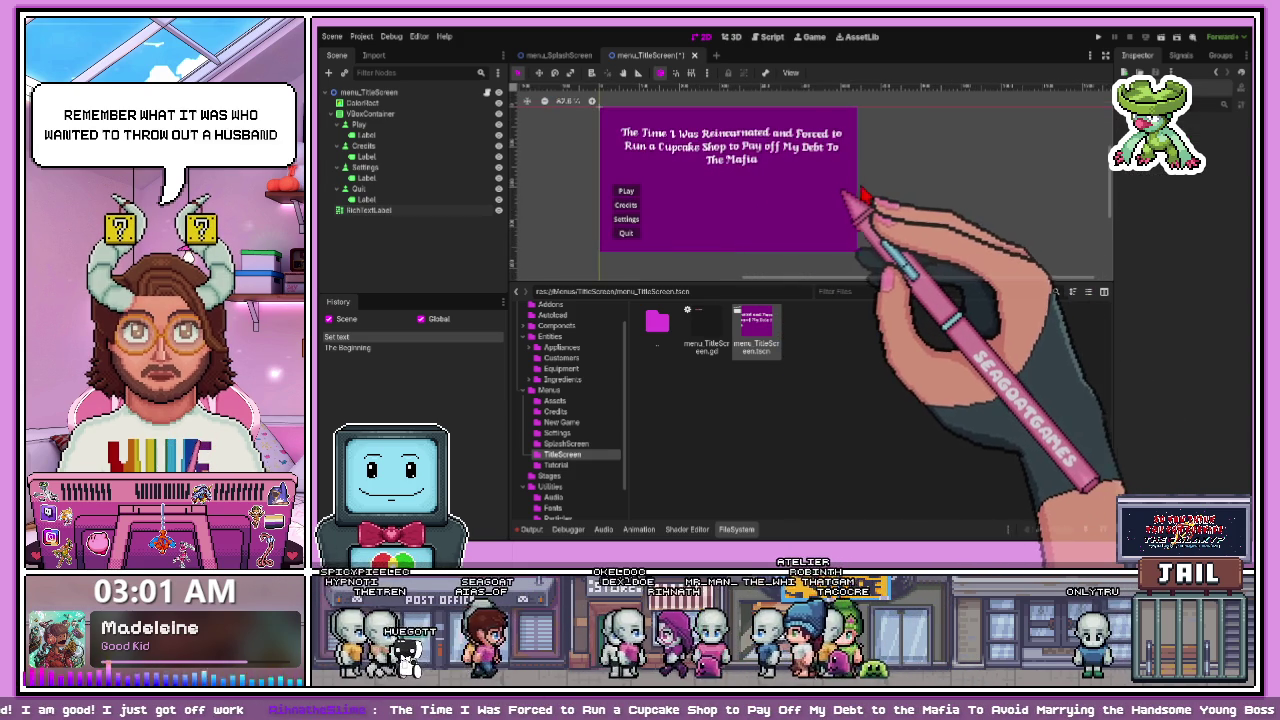
pyautogui.hotkey('ctrl', 's')
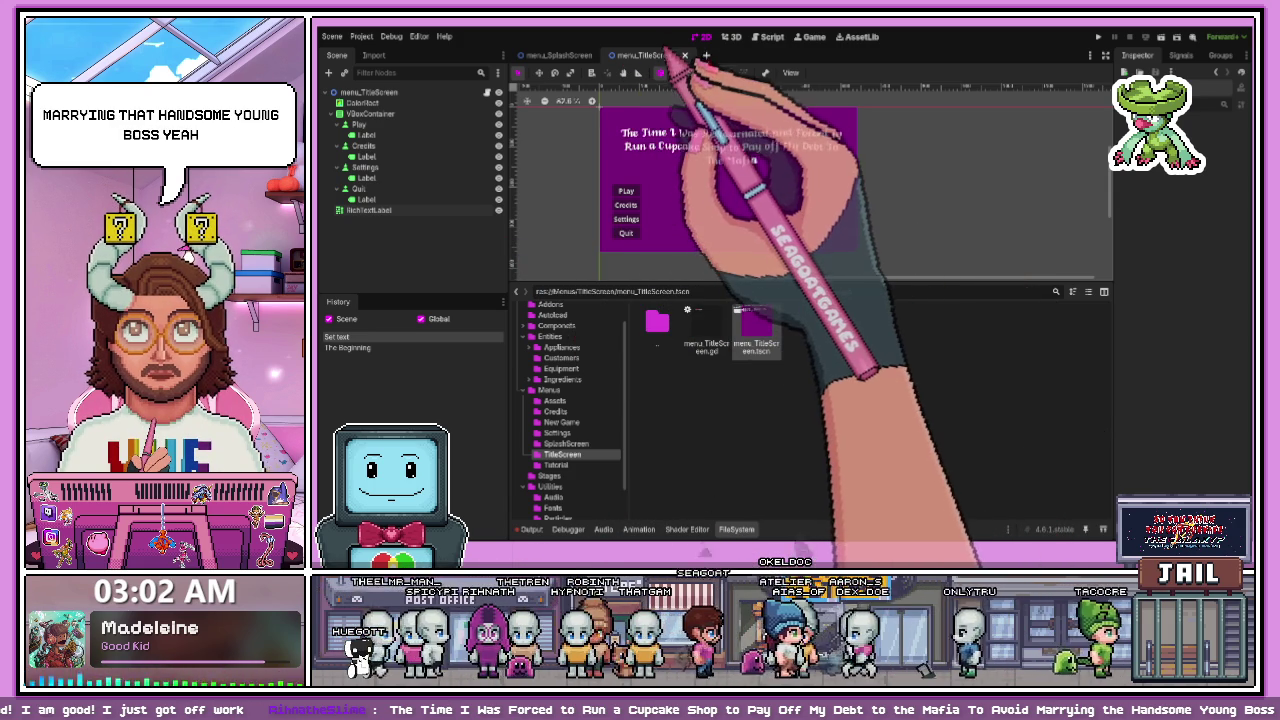
pyautogui.hotkey('ctrl', 'n')
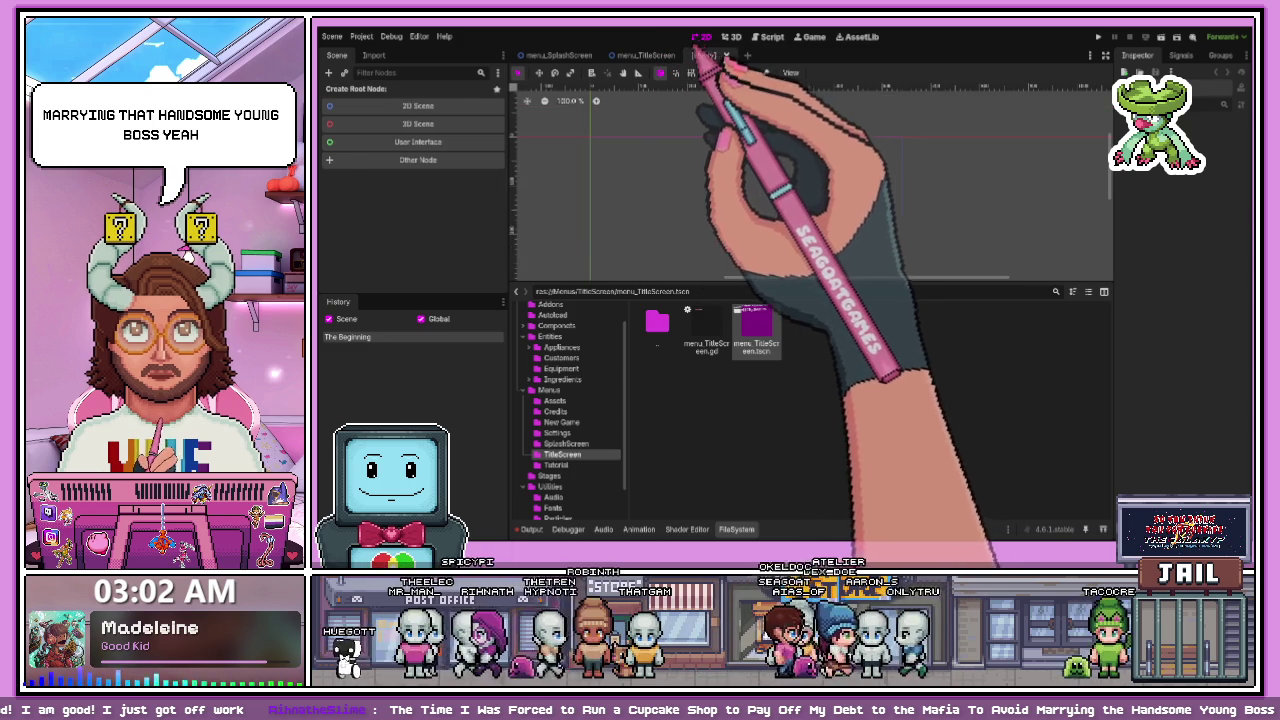
# - Close the empty new scene and paste the purple ColorRect background under the splash screen root
pyautogui.click(725, 55)
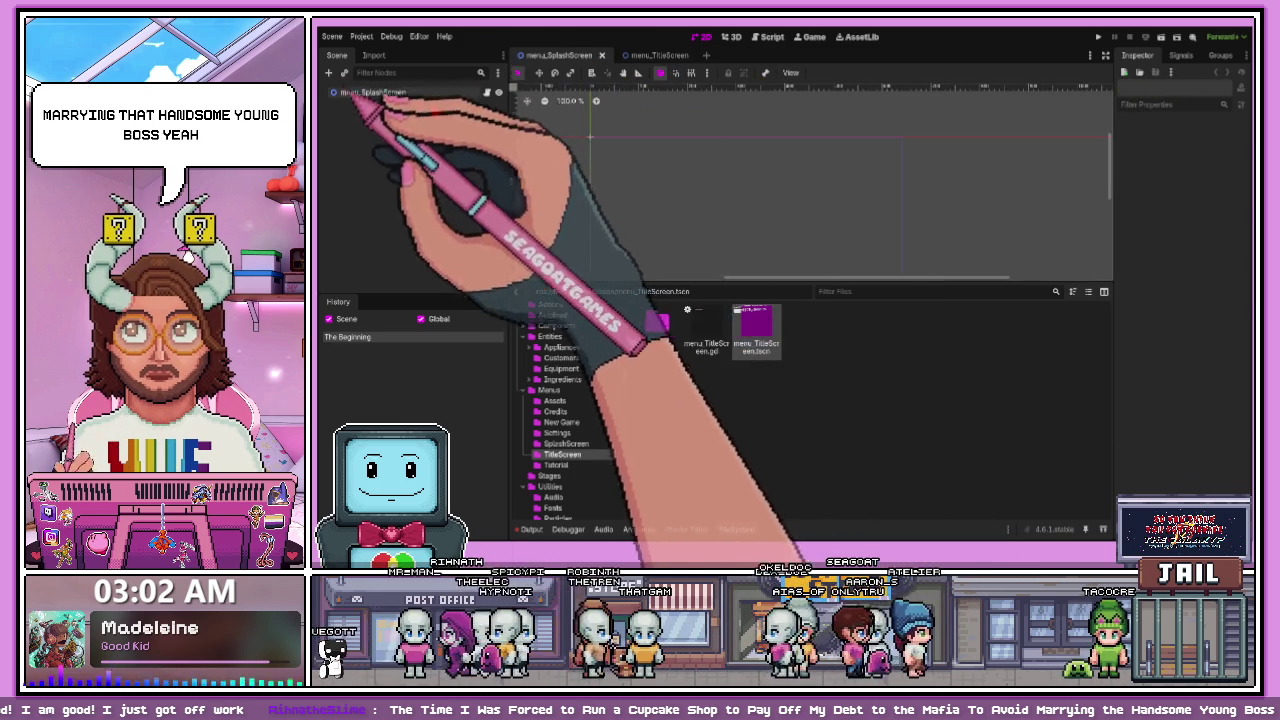
pyautogui.click(655, 55)
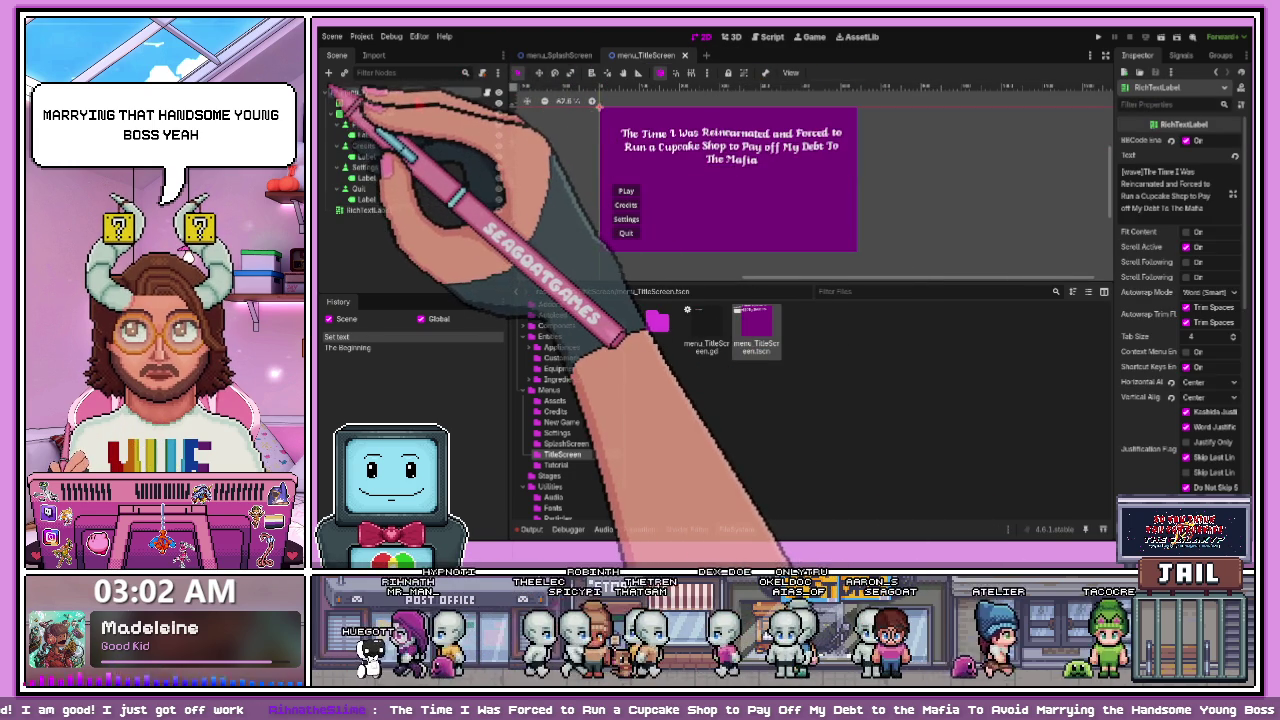
pyautogui.click(540, 56)
pyautogui.click(370, 92)
pyautogui.hotkey('ctrl', 'v')
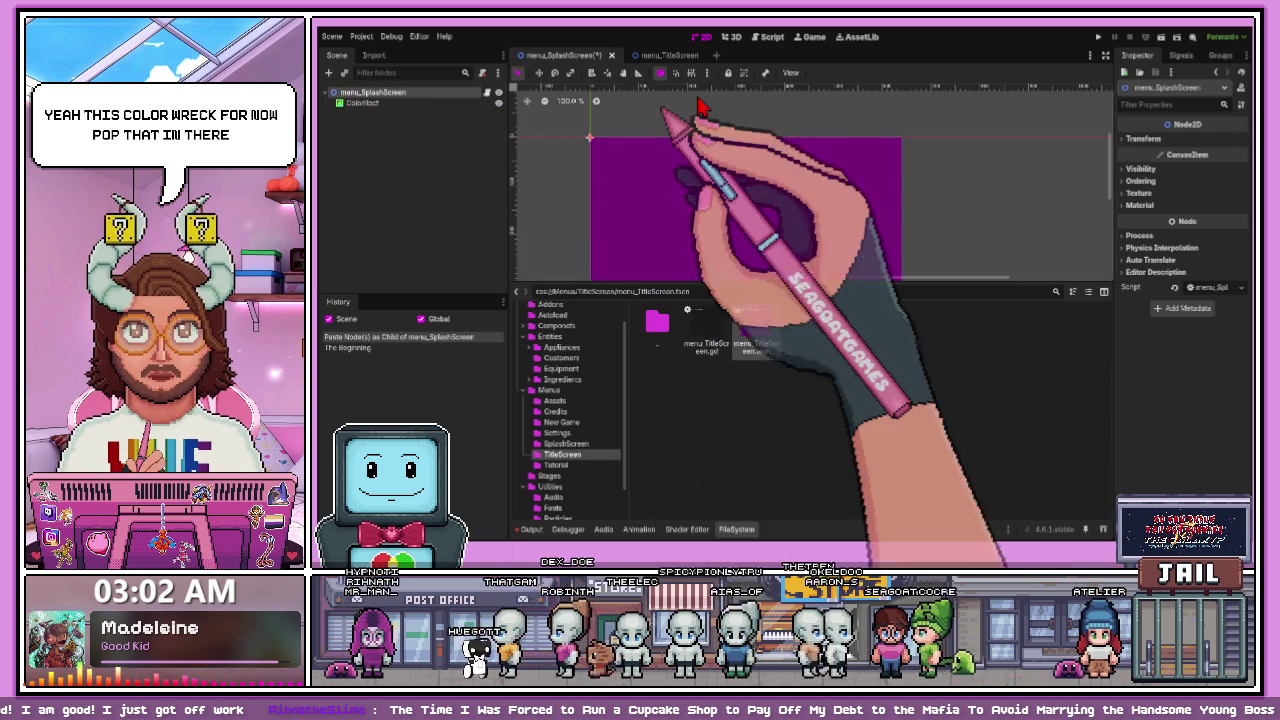
# - Copy the game title RichTextLabel from the title screen and paste it into the splash screen
pyautogui.click(655, 55)
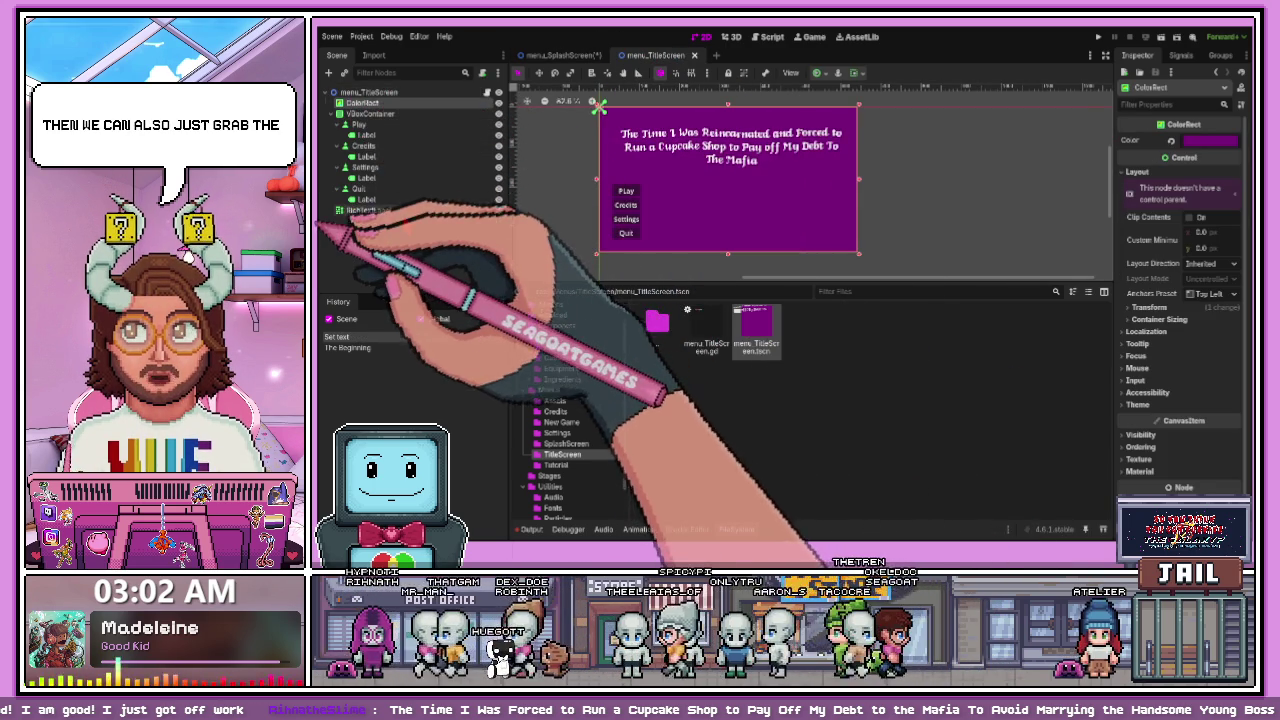
pyautogui.click(366, 210)
pyautogui.hotkey('ctrl', 'c')
pyautogui.click(560, 55)
pyautogui.click(372, 92)
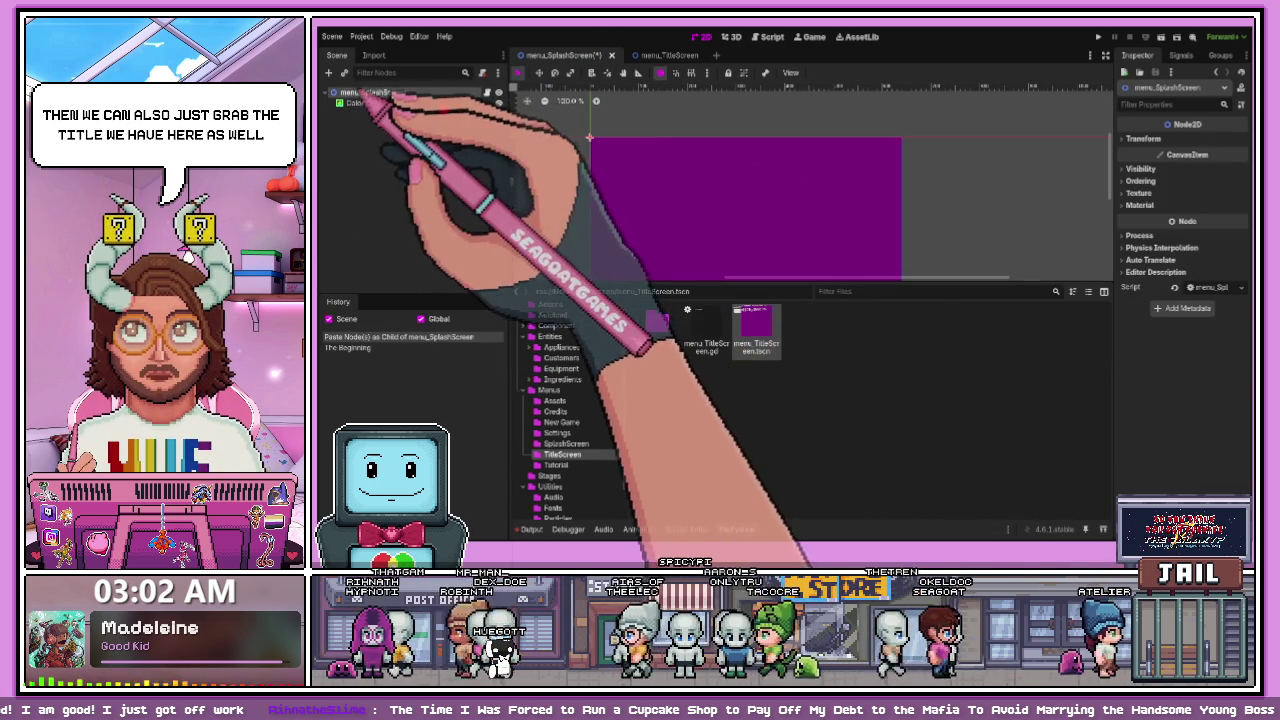
pyautogui.hotkey('ctrl', 'v')
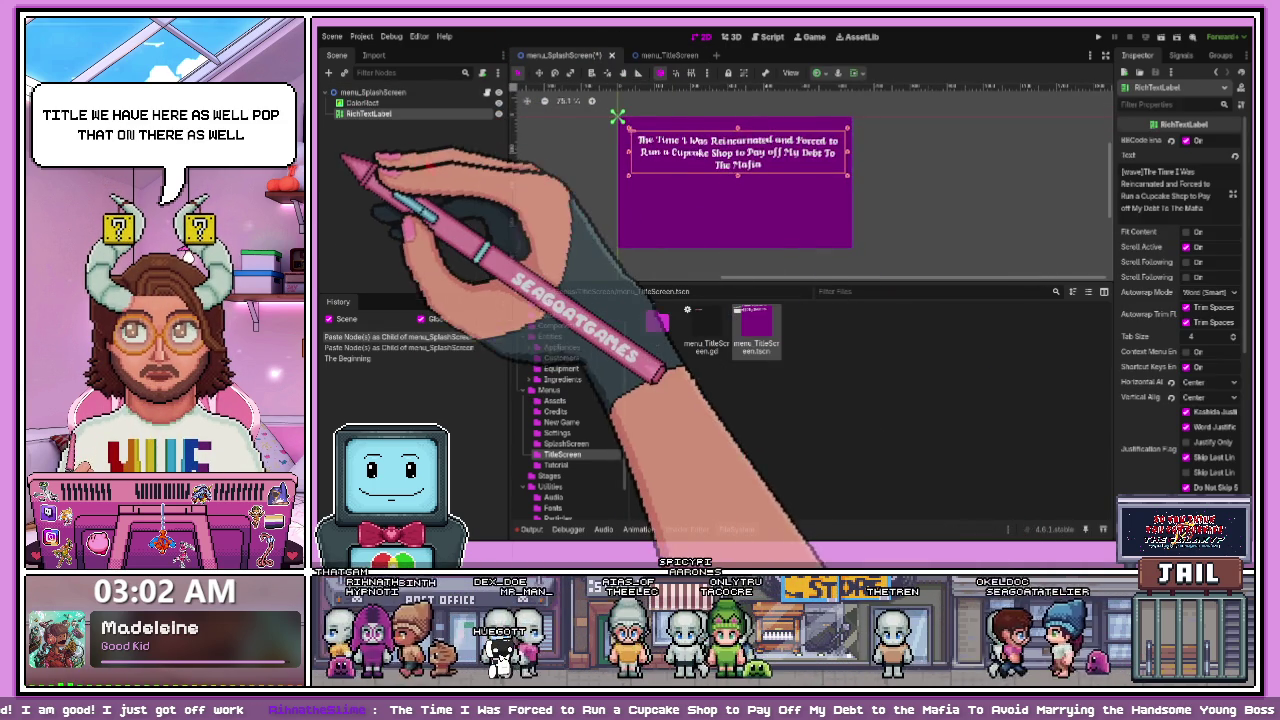
pyautogui.click(340, 92)
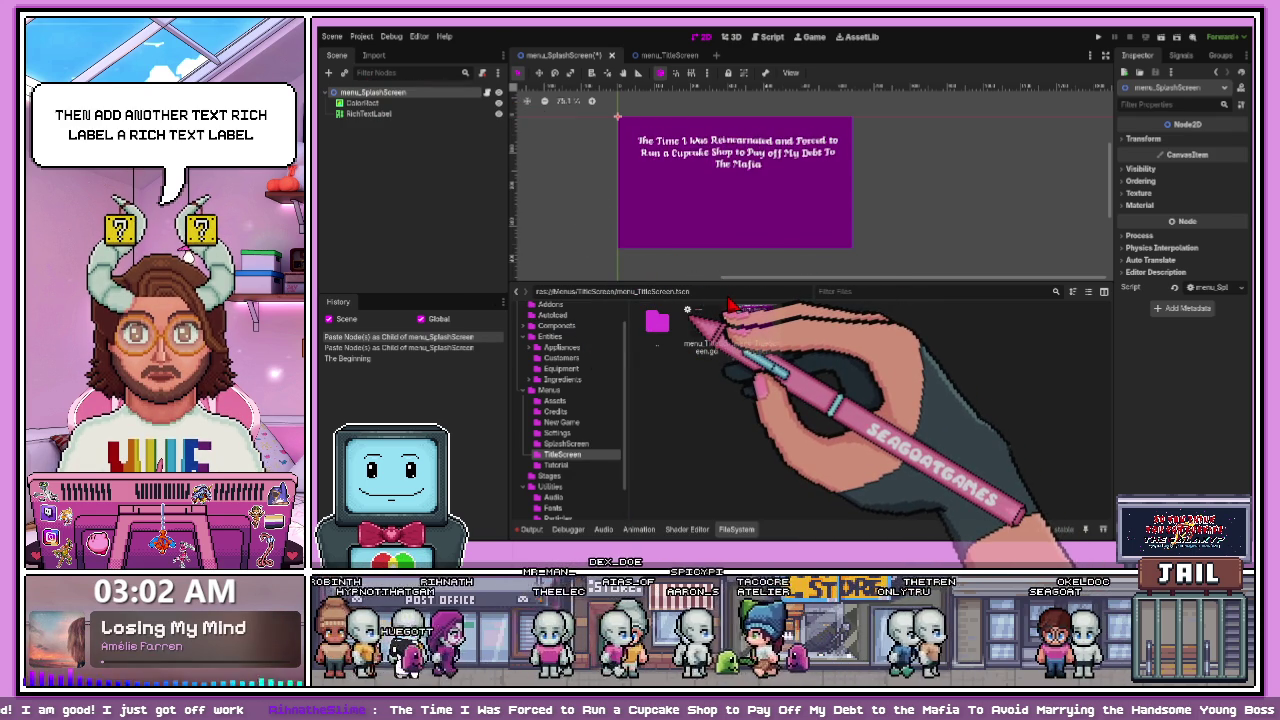
# - Add a new RichTextLabel node and rename the original title label to Title
pyautogui.hotkey('ctrl', 'a')
pyautogui.press('Return')
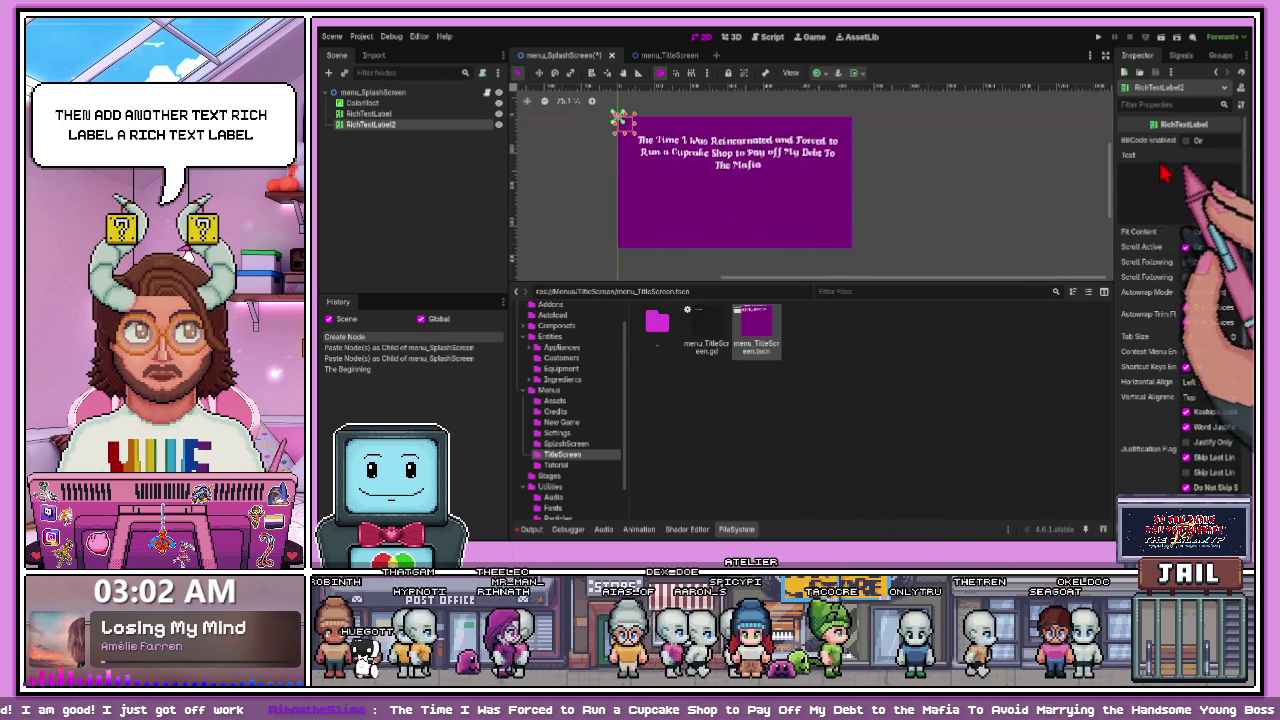
pyautogui.click(368, 113)
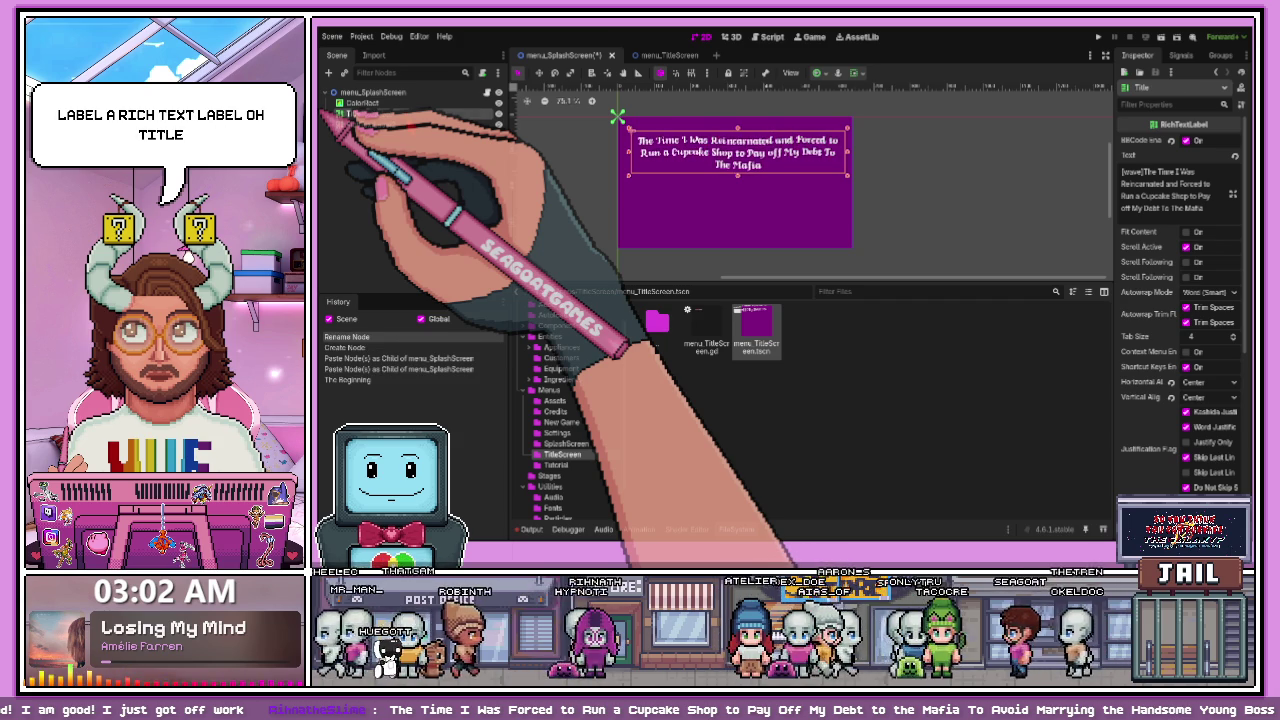
pyautogui.hotkey('ctrl', 's')
# - Back in the splash screen, select the new RichTextLabel2 to edit its text
pyautogui.click(655, 55)
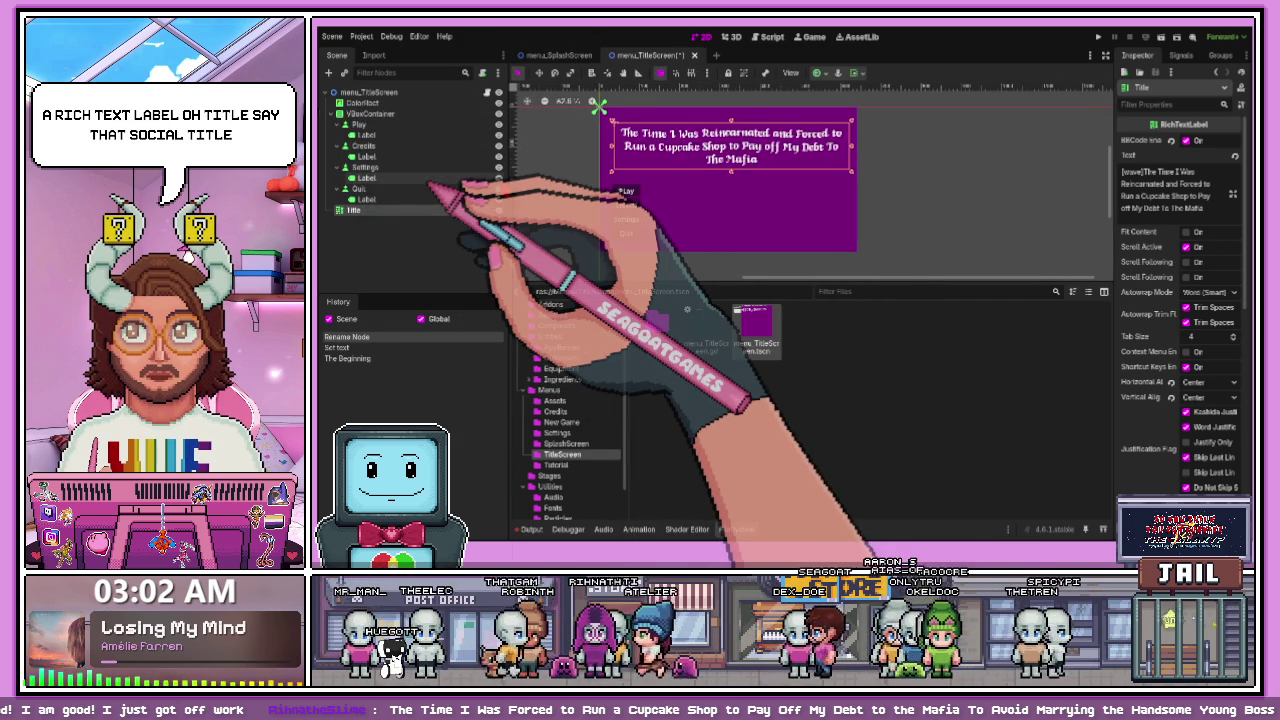
pyautogui.click(553, 55)
pyautogui.click(365, 124)
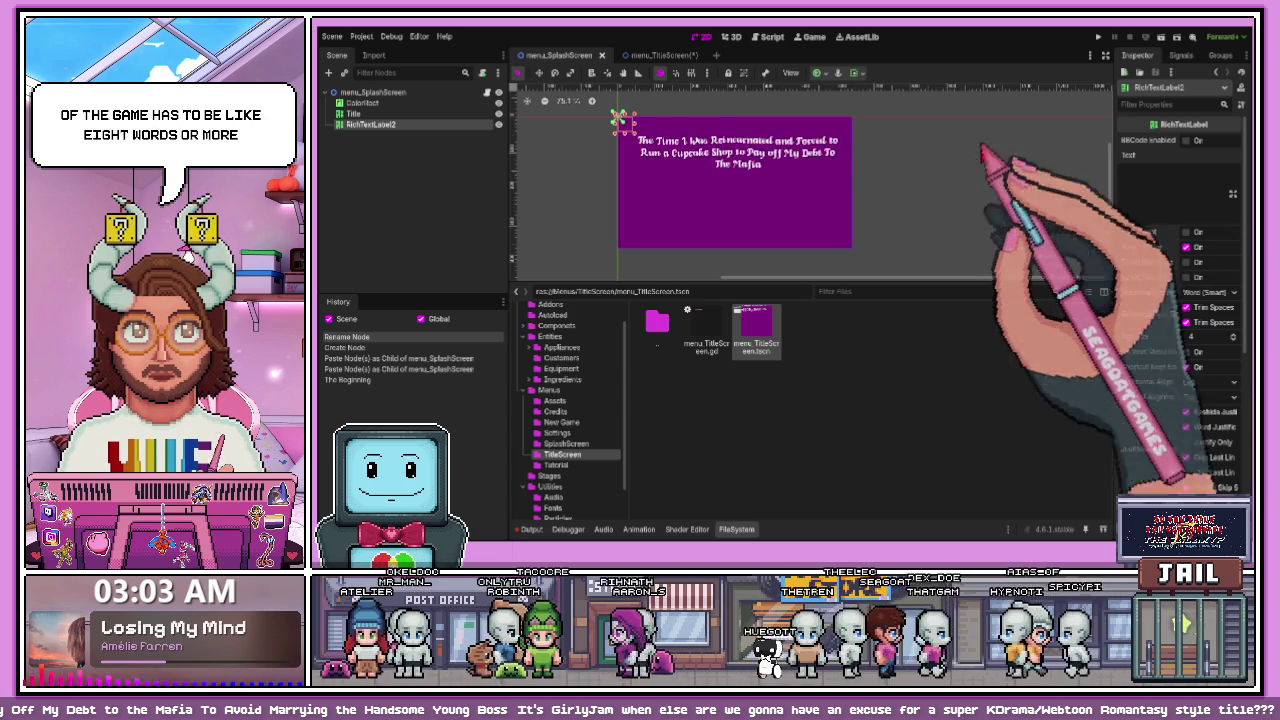
pyautogui.click(1180, 180)
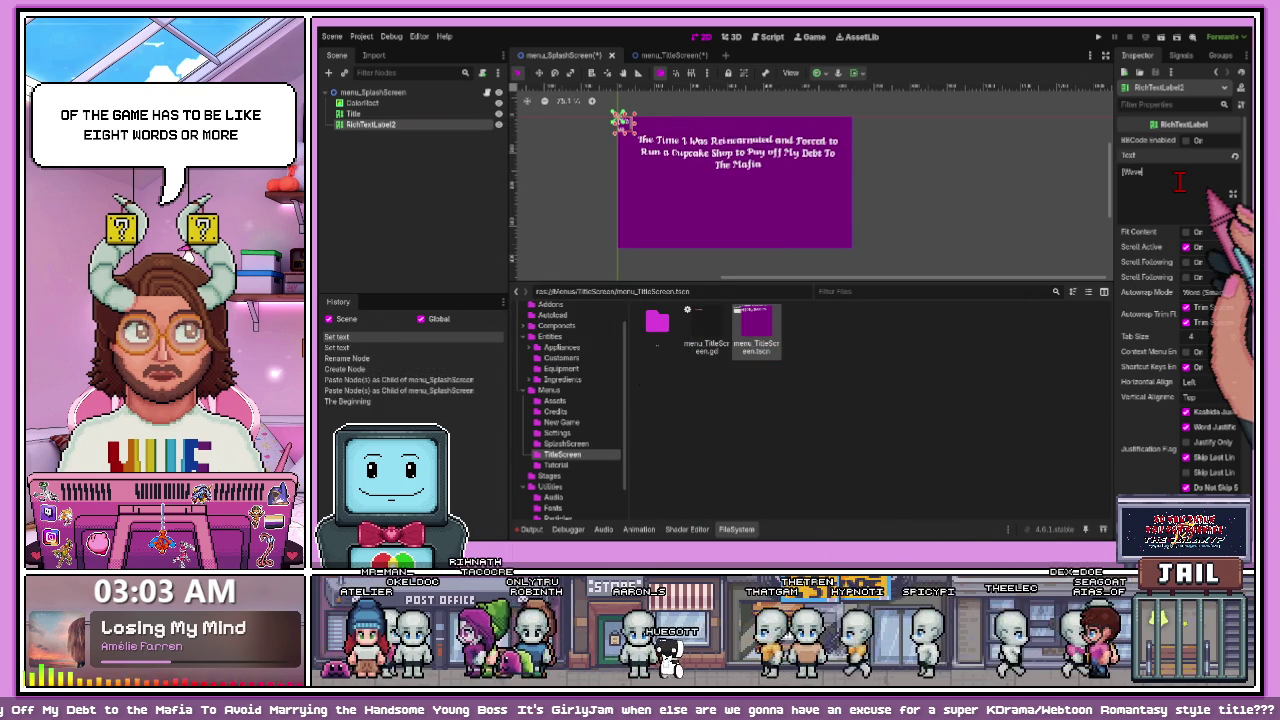
# - Give RichTextLabel2 the text '[wave] Press Any Button', move it below the title, and enable BBCode
pyautogui.write('e')
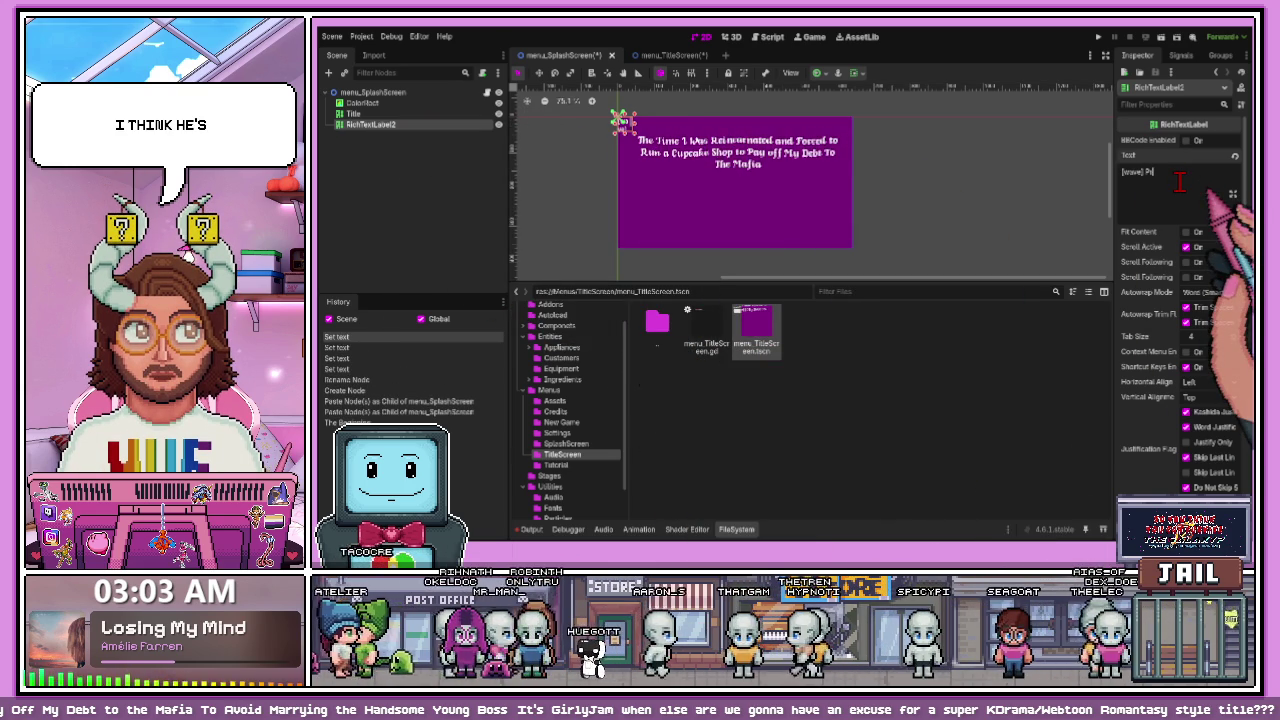
pyautogui.write('ess An')
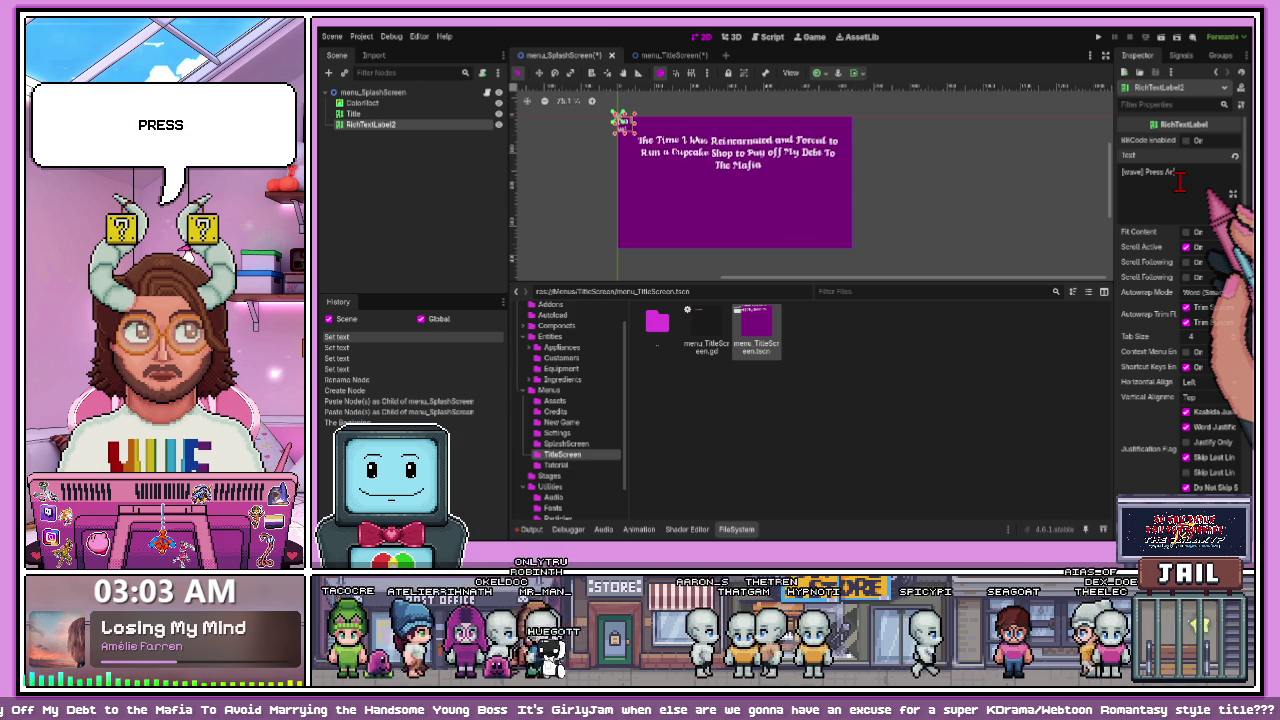
pyautogui.write('y Button')
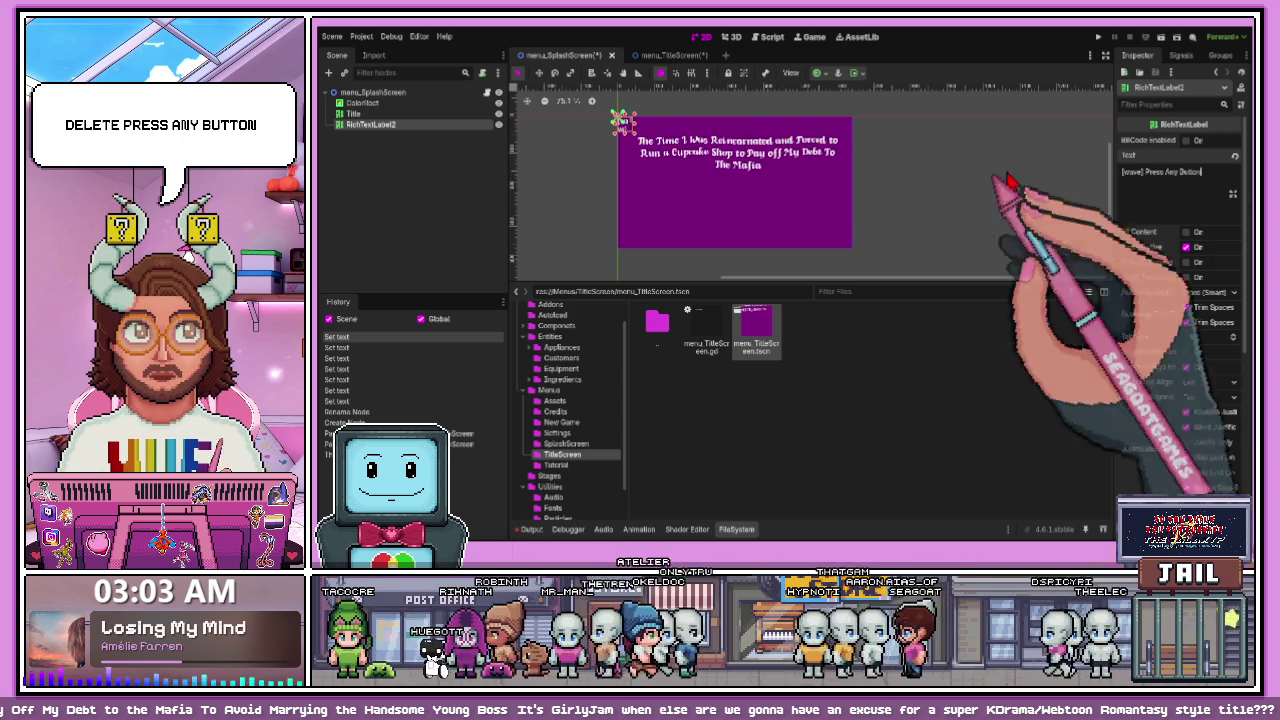
pyautogui.moveTo(618, 120)
pyautogui.mouseDown()
pyautogui.moveTo(692, 250)
pyautogui.moveTo(688, 212)
pyautogui.mouseUp()
pyautogui.click(1186, 140)
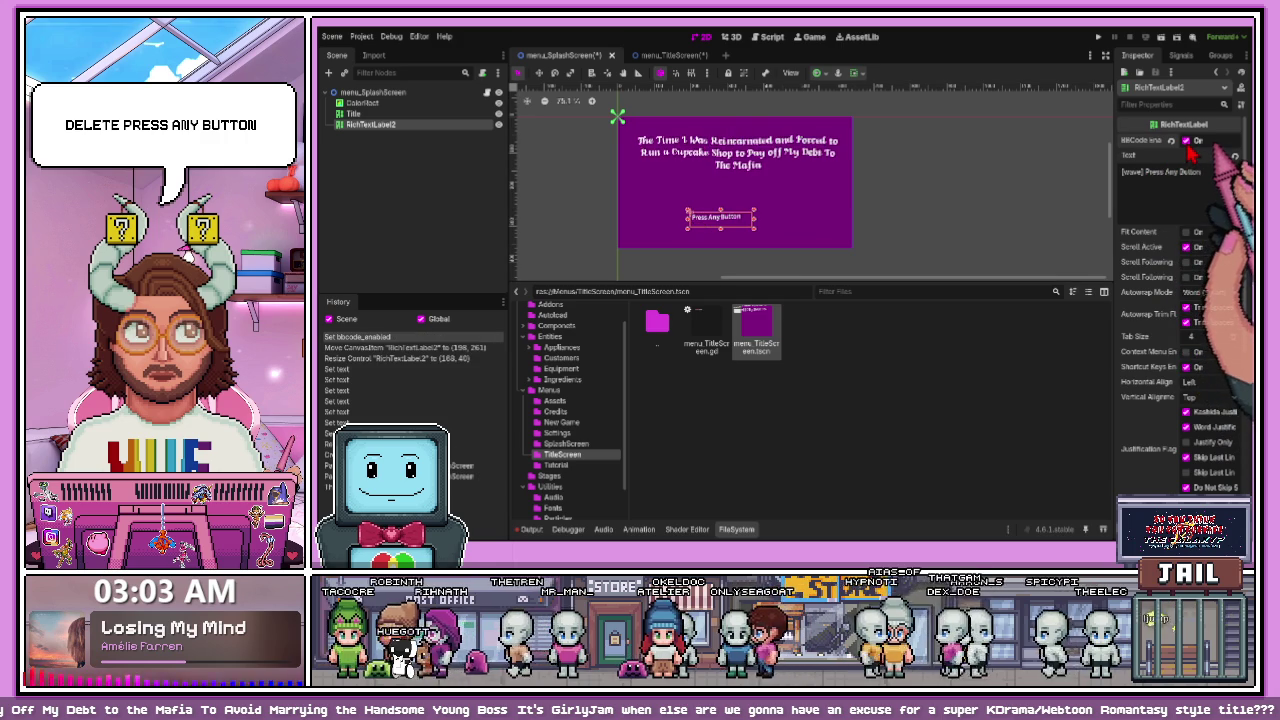
pyautogui.scroll(-5, 1150, 350)
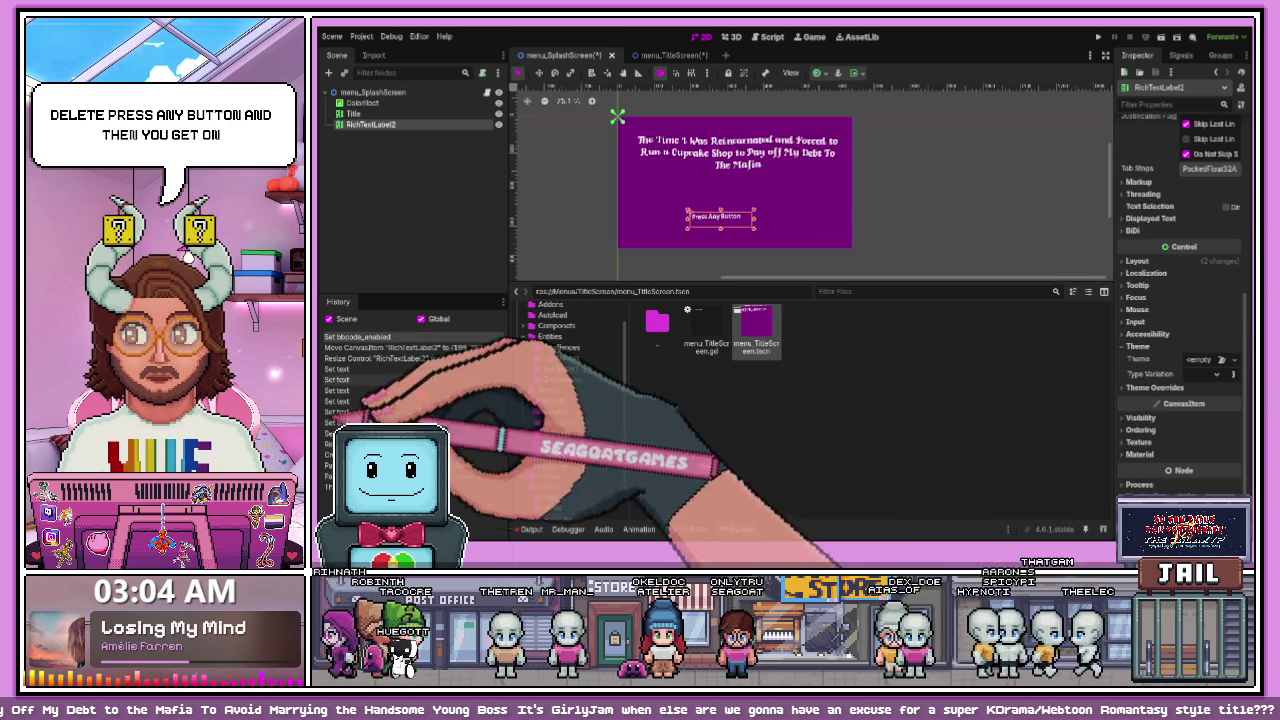
pyautogui.scroll(-2, 570, 420)
pyautogui.click(552, 468)
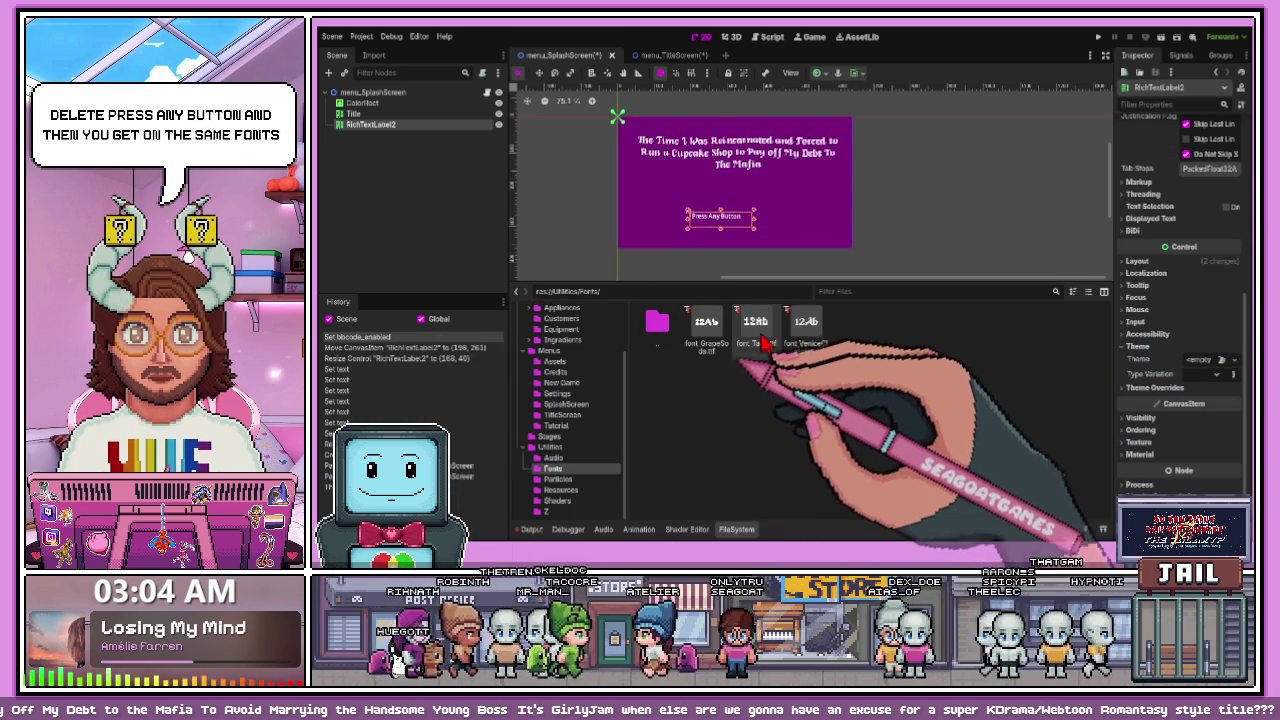
# - Create a New Theme on the Press Any Button label and expand its settings
pyautogui.moveTo(689, 322); pyautogui.dragTo(1166, 356)
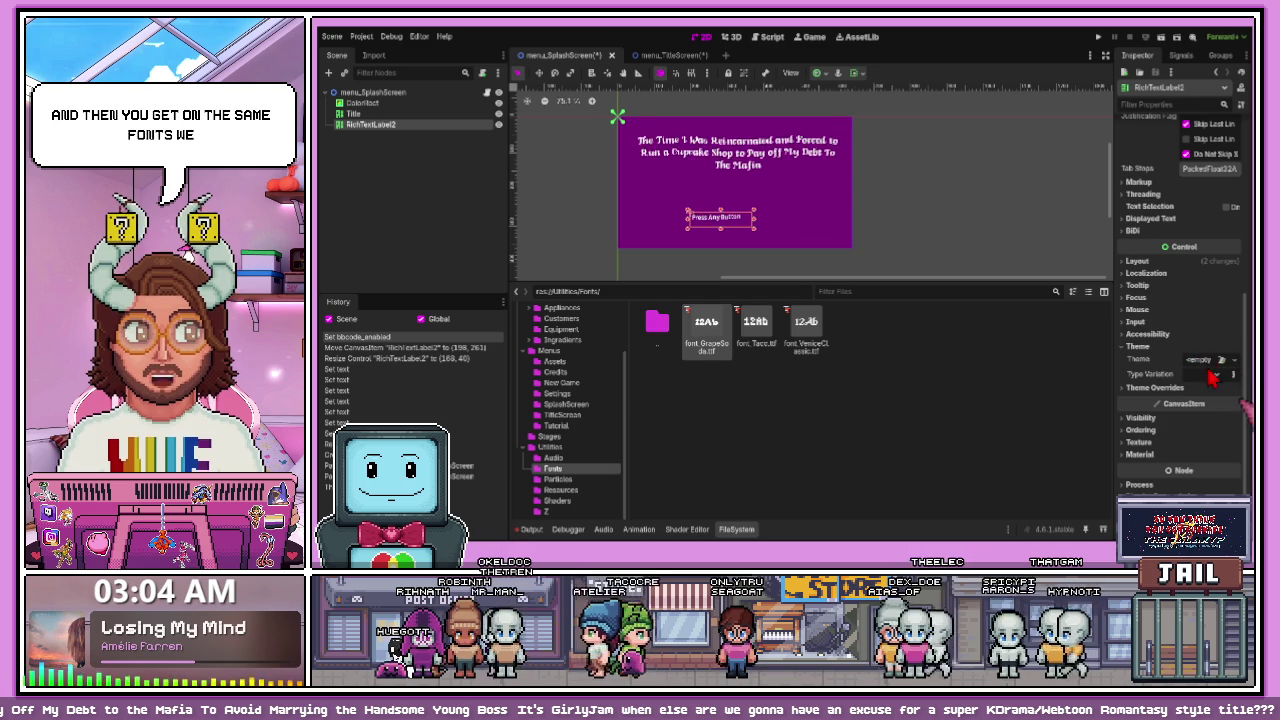
pyautogui.moveTo(705, 343); pyautogui.dragTo(1225, 367)
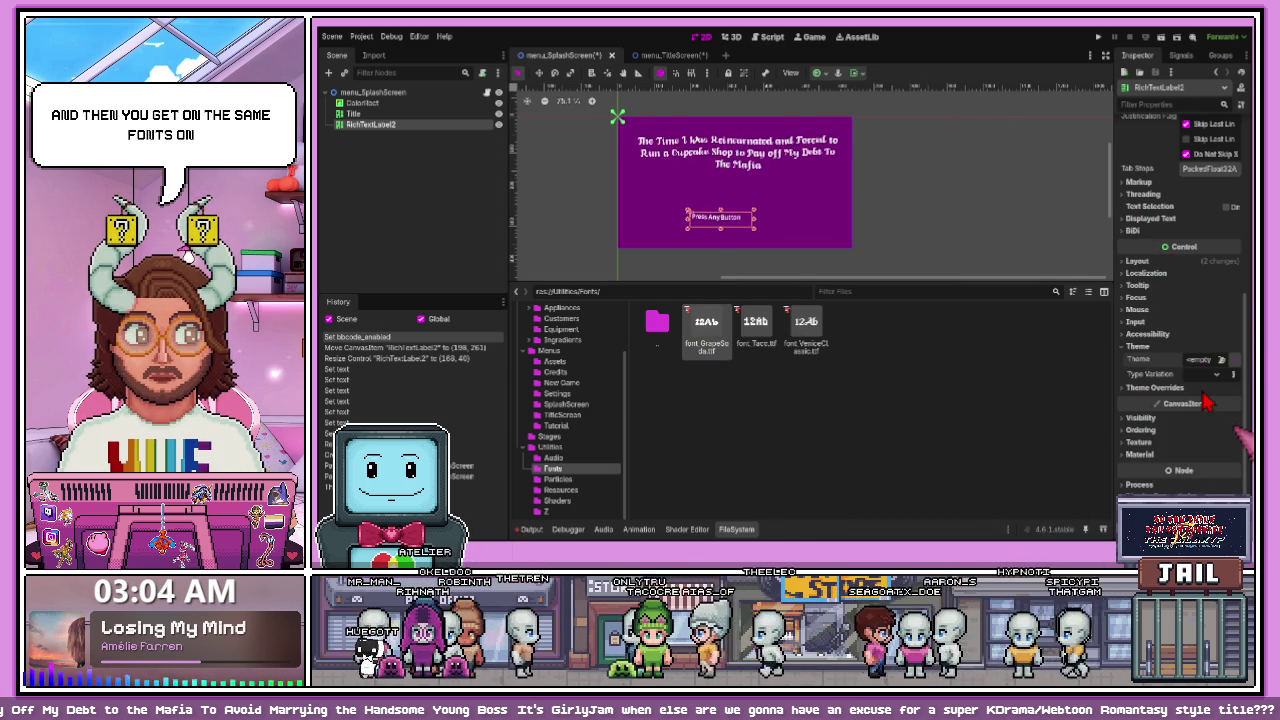
pyautogui.click(1222, 359)
pyautogui.click(1205, 401)
pyautogui.click(1197, 362)
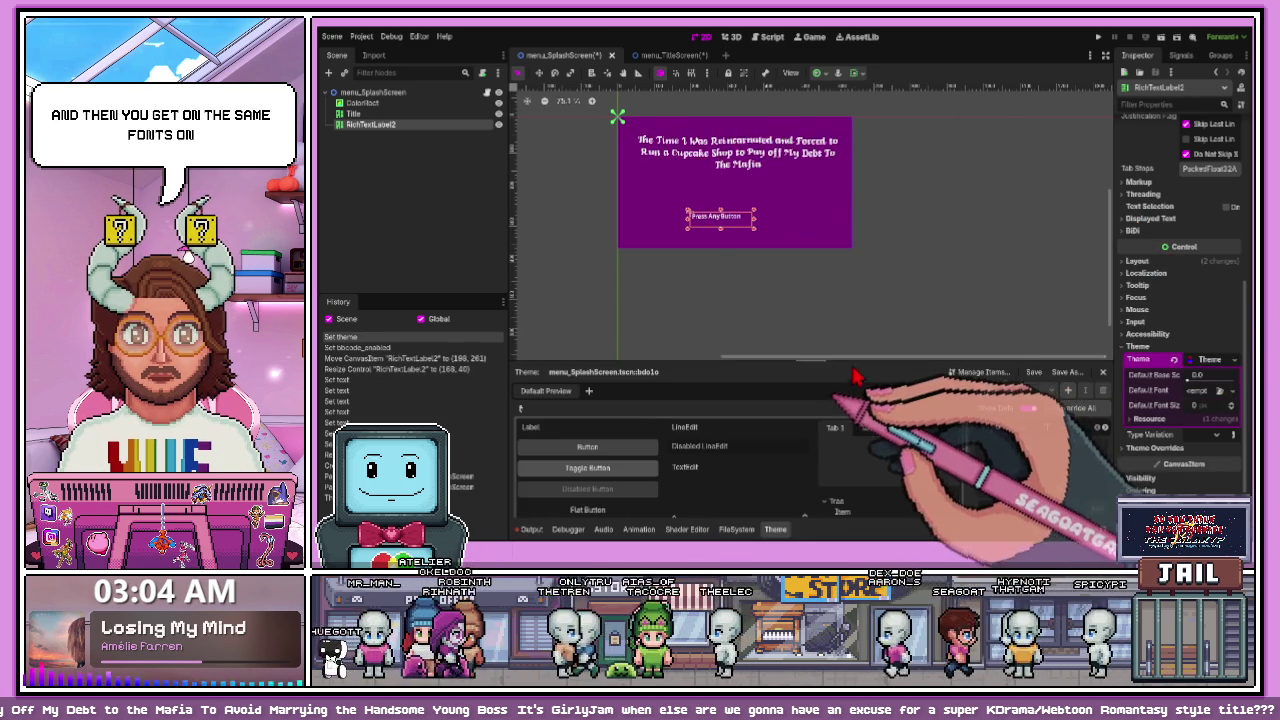
# - Set the theme's Default Font to font_GrapeSoda.ttf with a custom font size, then reposition the label
pyautogui.click(737, 529)
pyautogui.moveTo(716, 343)
pyautogui.mouseDown()
pyautogui.moveTo(1118, 400)
pyautogui.moveTo(1210, 399)
pyautogui.mouseUp()
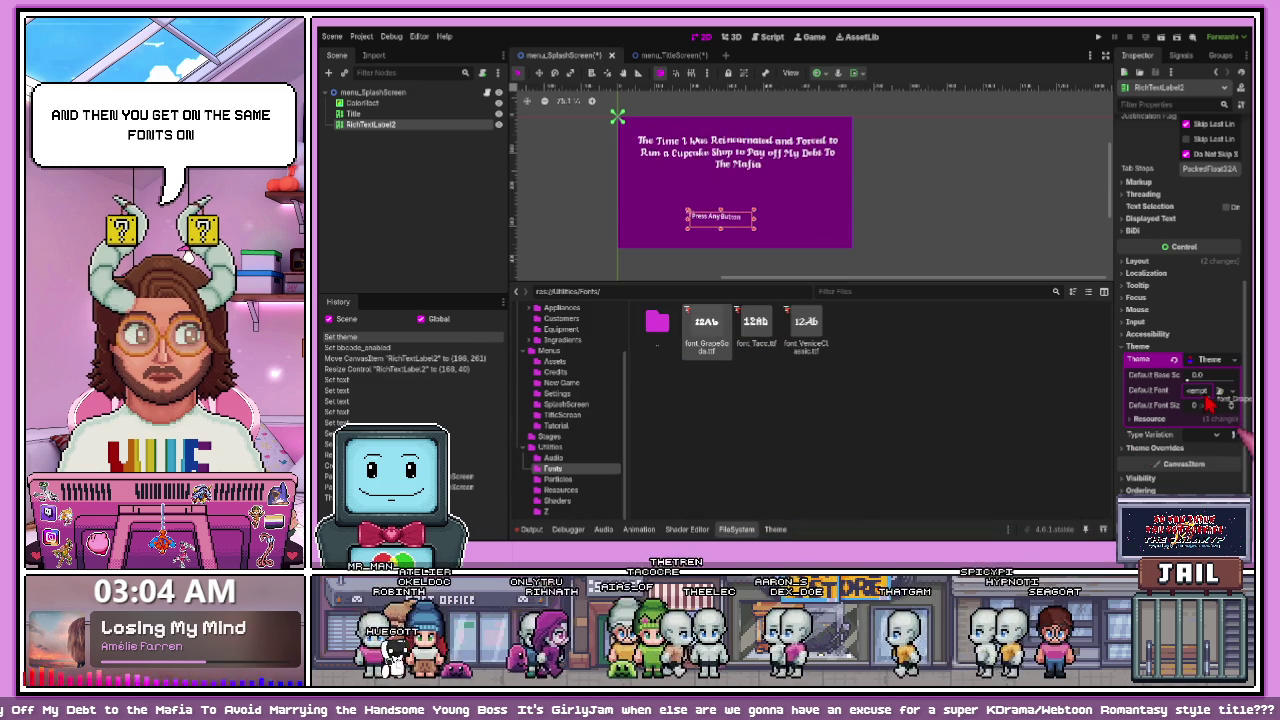
pyautogui.click(1197, 421)
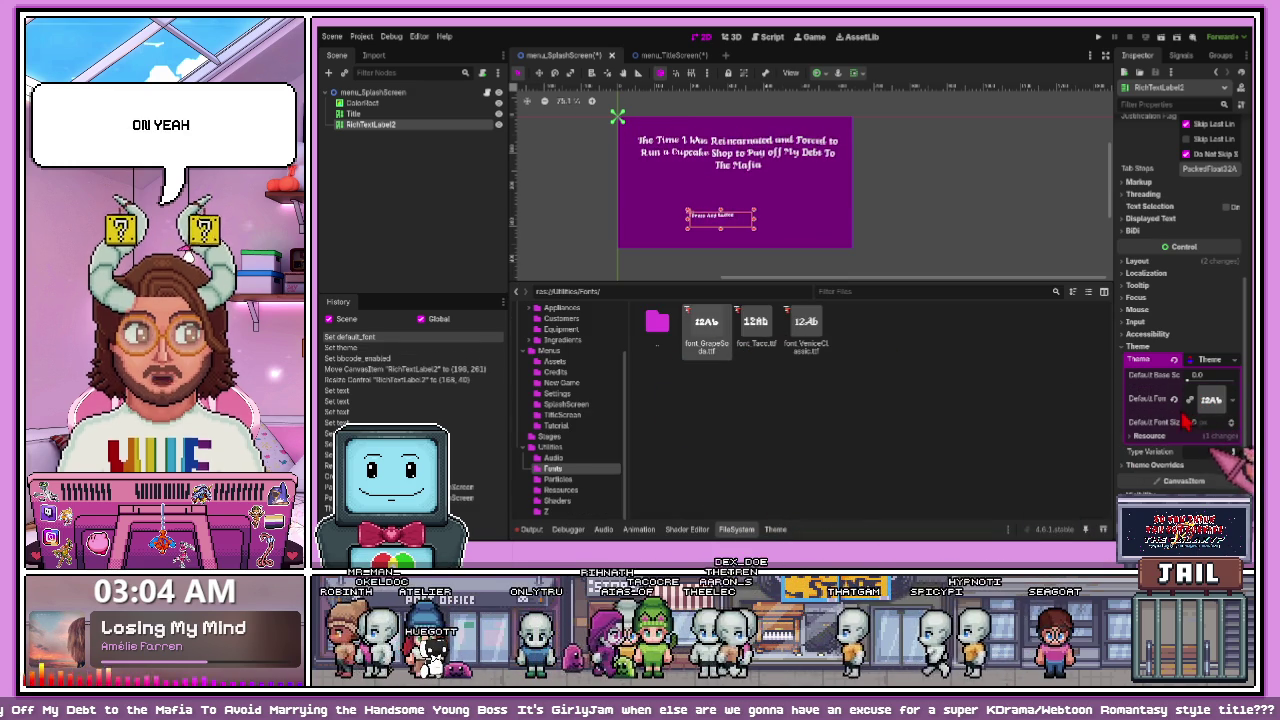
pyautogui.press('Return')
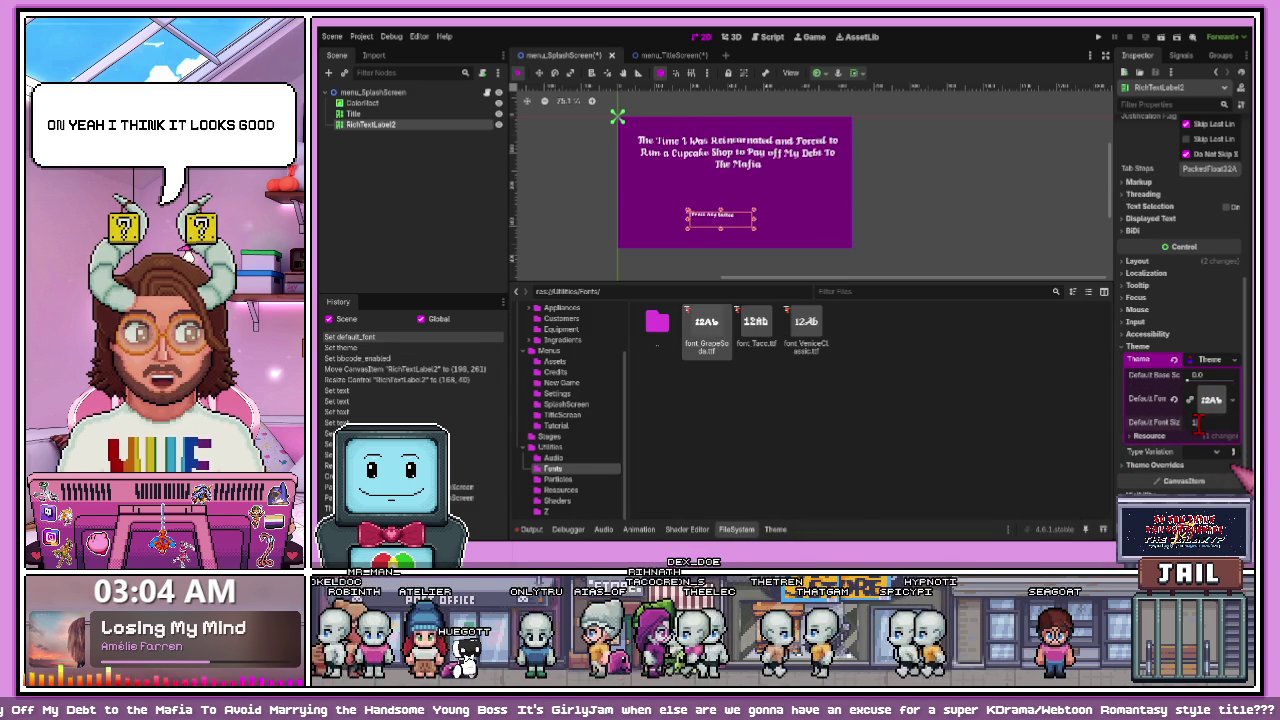
pyautogui.scroll(3, 745, 218)
pyautogui.moveTo(702, 216); pyautogui.dragTo(742, 272)
# - Set the label's Horizontal Alignment to Center, keeping Vertical Alignment at Top
pyautogui.scroll(2, 742, 268)
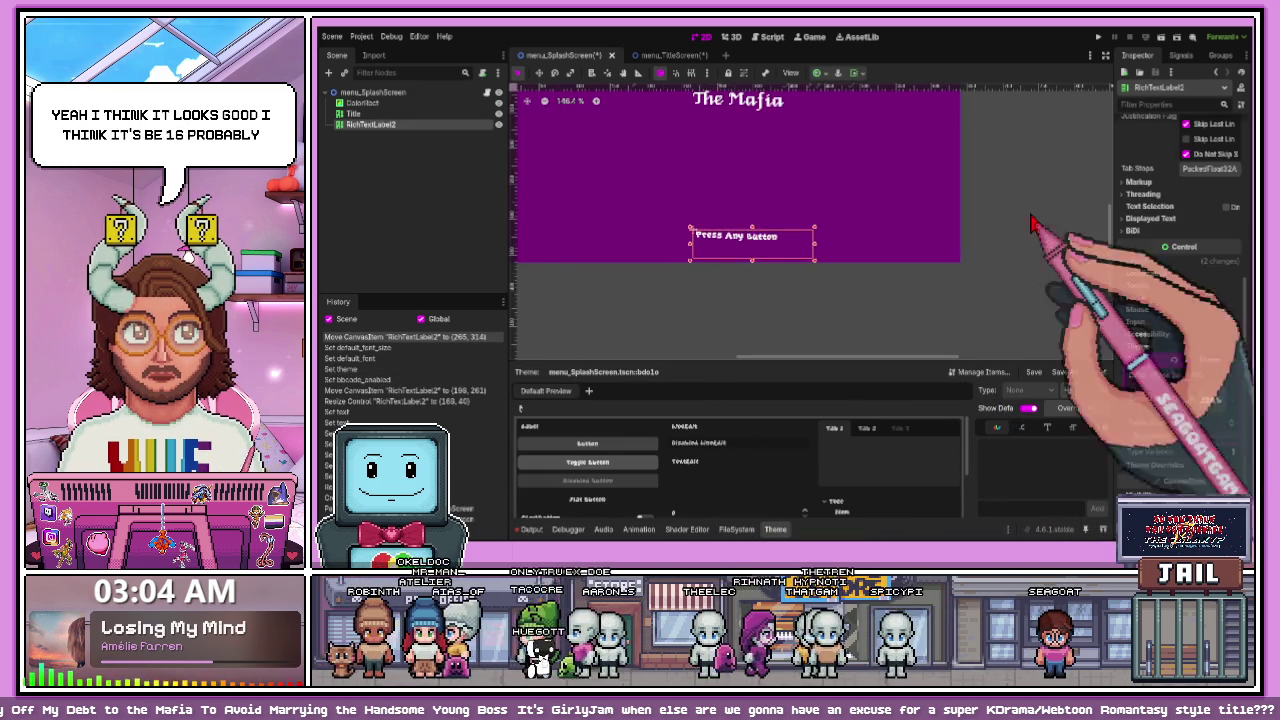
pyautogui.scroll(10, 1150, 250)
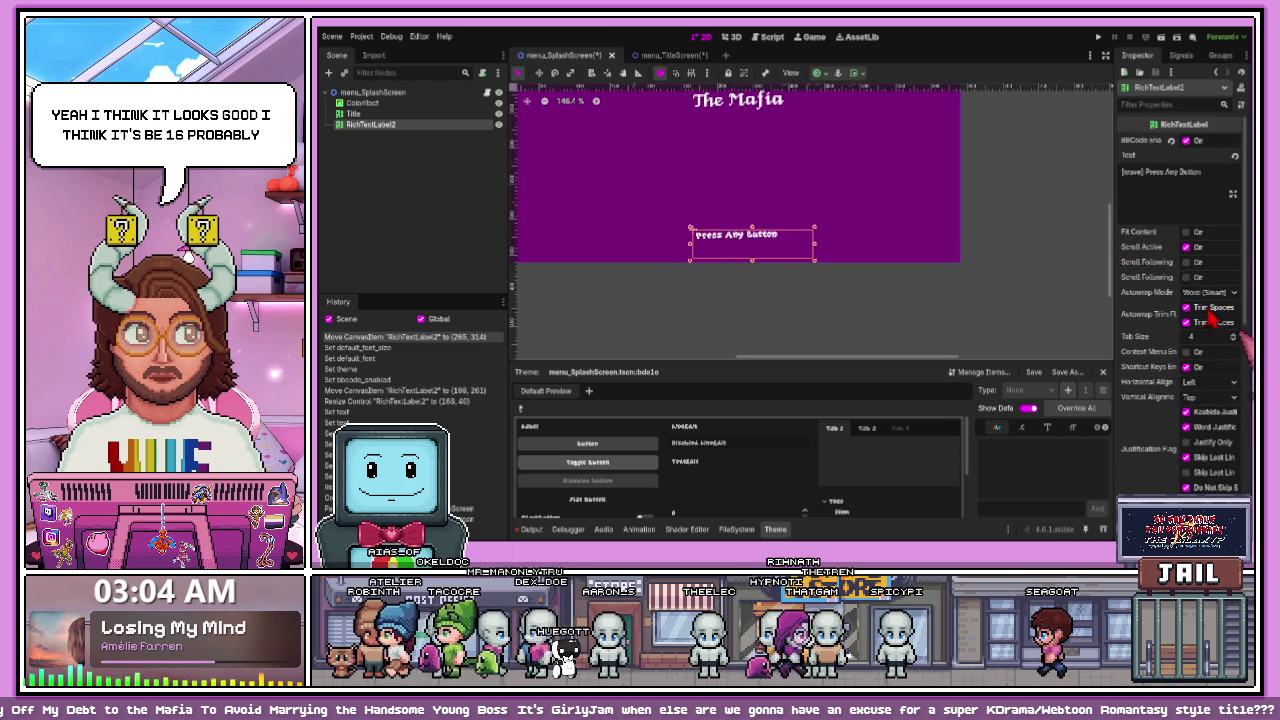
pyautogui.scroll(-1, 1206, 390)
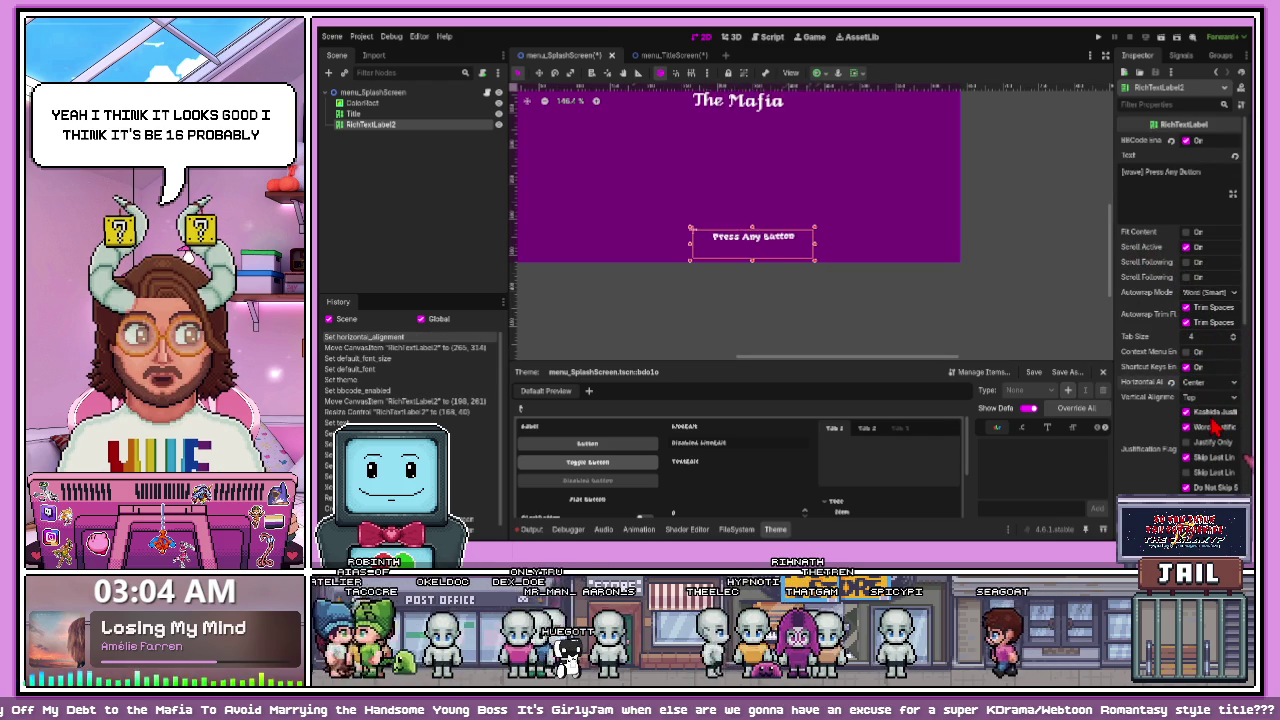
pyautogui.scroll(-2, 1210, 397)
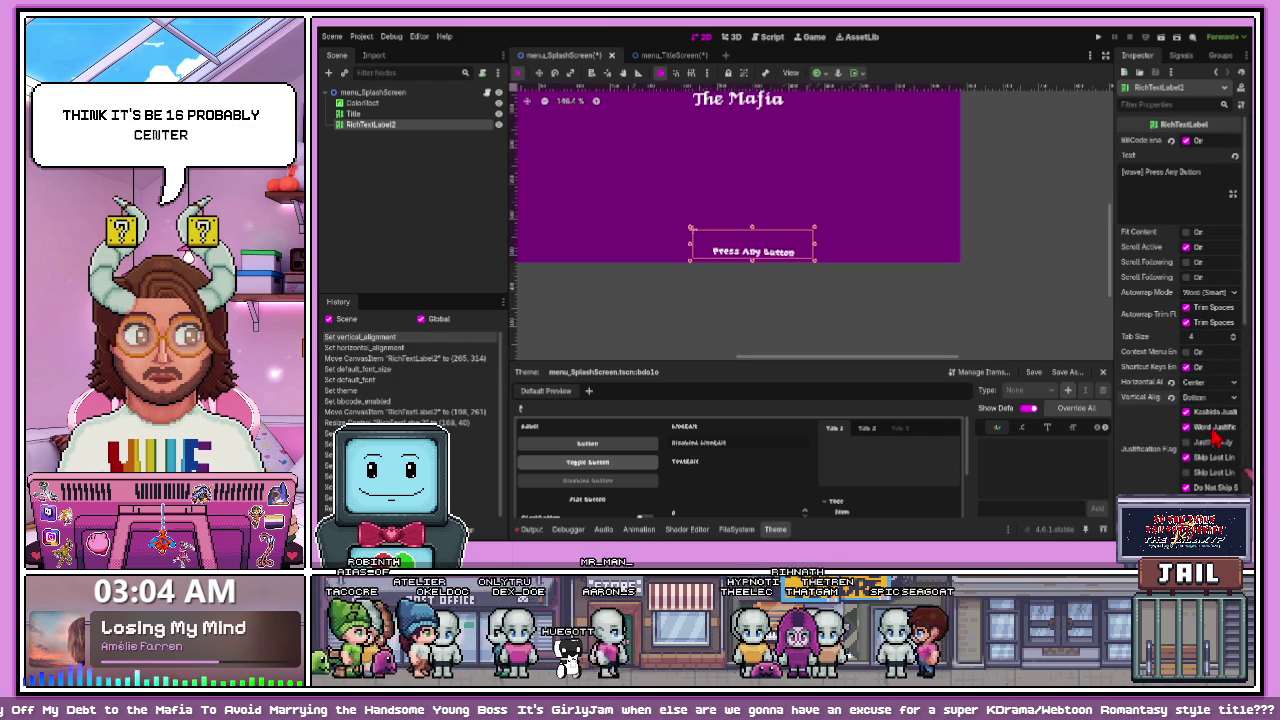
pyautogui.scroll(-3, 776, 213)
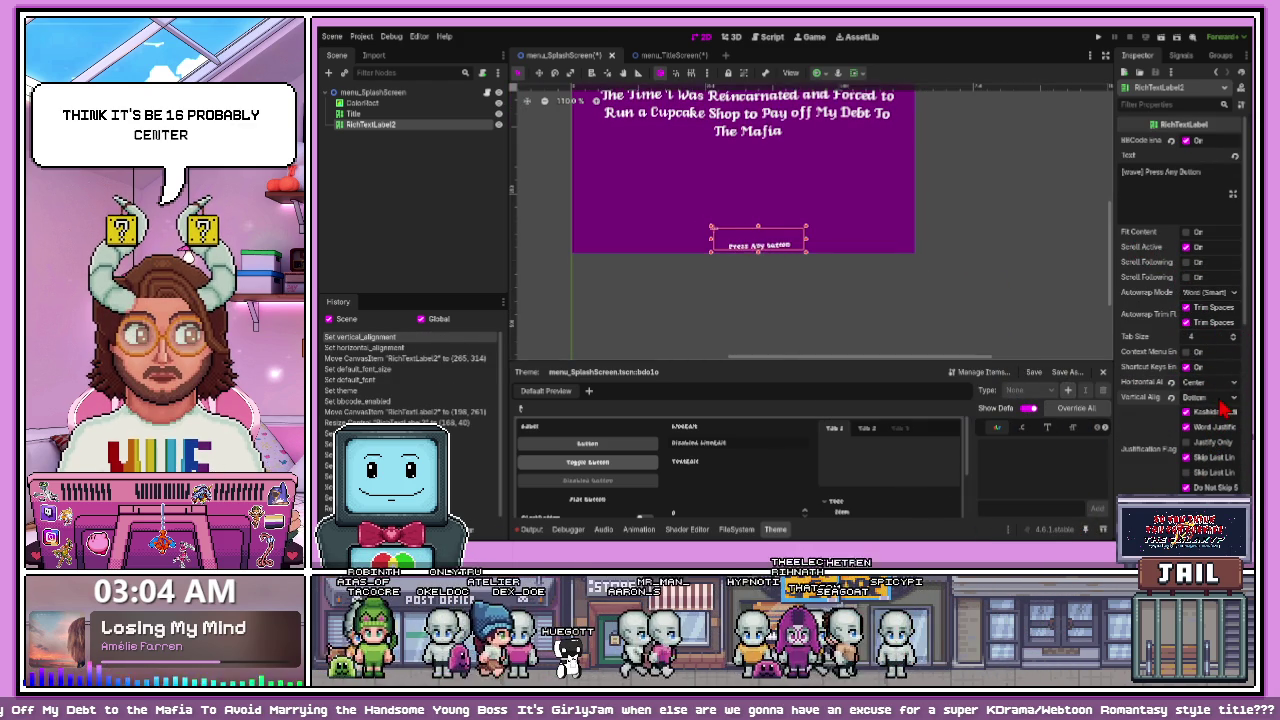
pyautogui.scroll(2, 1210, 397)
pyautogui.scroll(2, 728, 243)
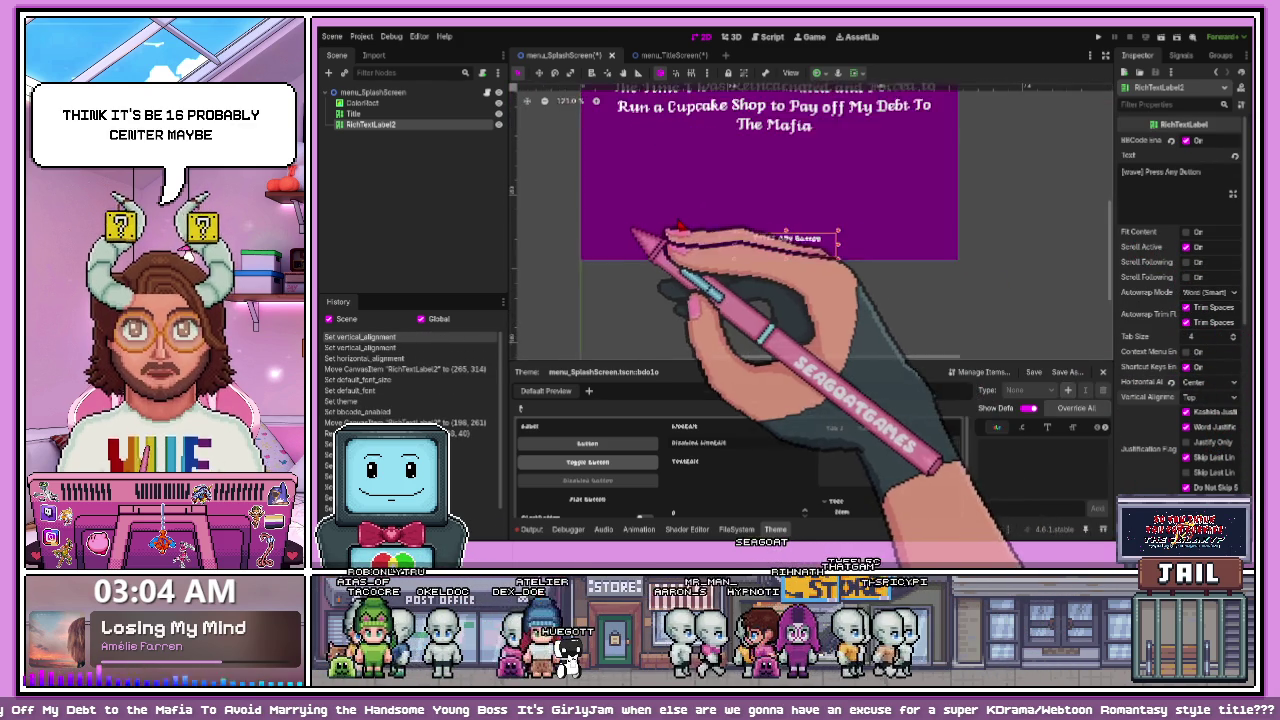
# - Set the Press Any Button label's Anchors Preset to Center Bottom
pyautogui.scroll(-5, 1160, 320)
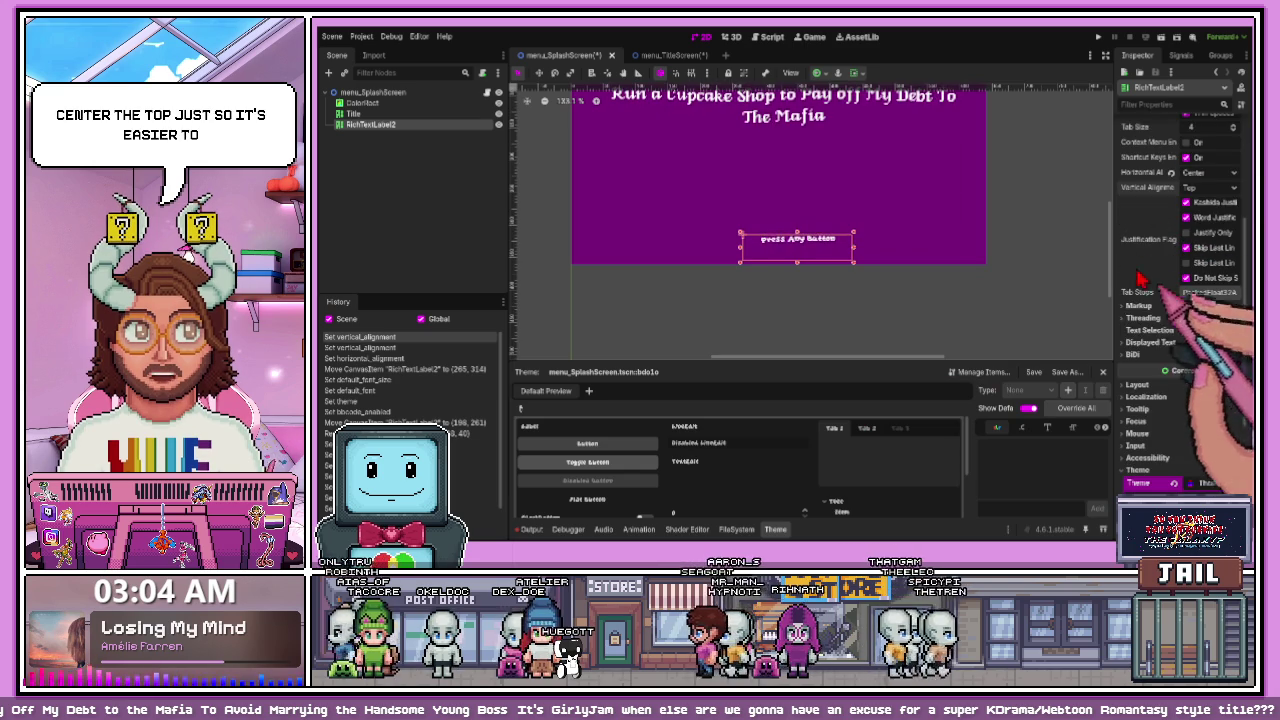
pyautogui.click(1135, 385)
pyautogui.scroll(-4, 1190, 405)
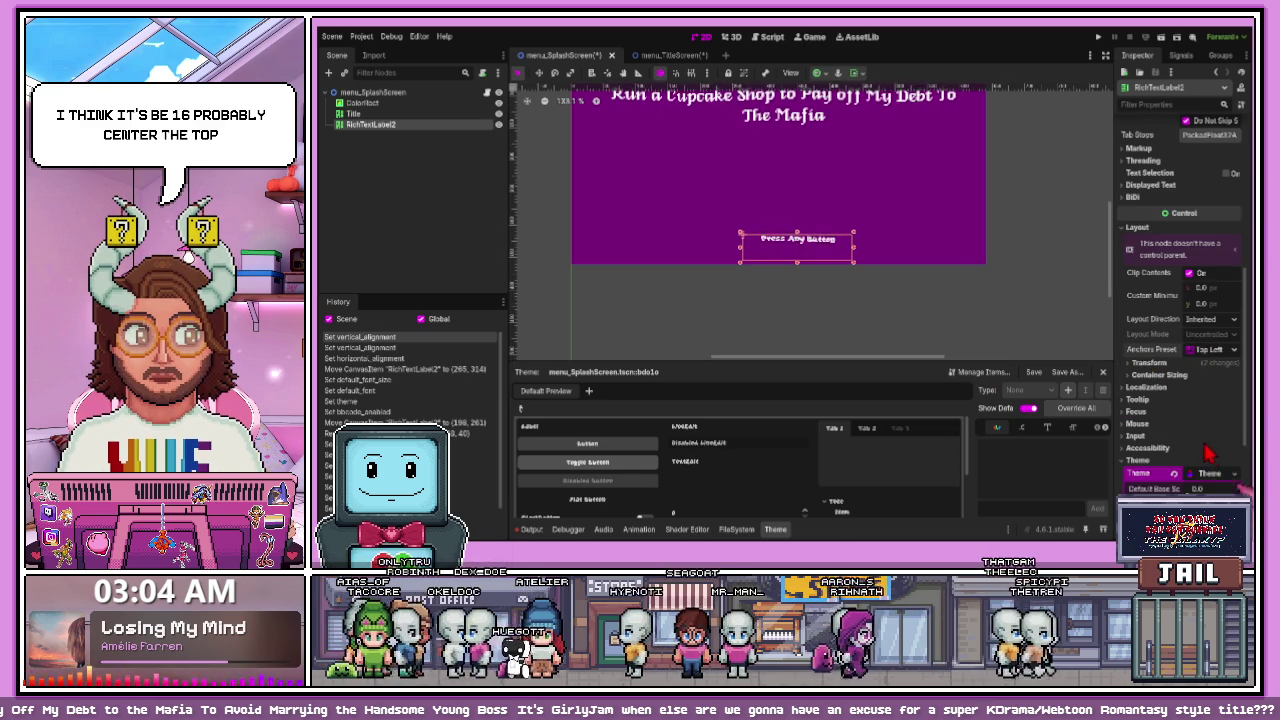
pyautogui.click(1210, 349)
pyautogui.click(1205, 420)
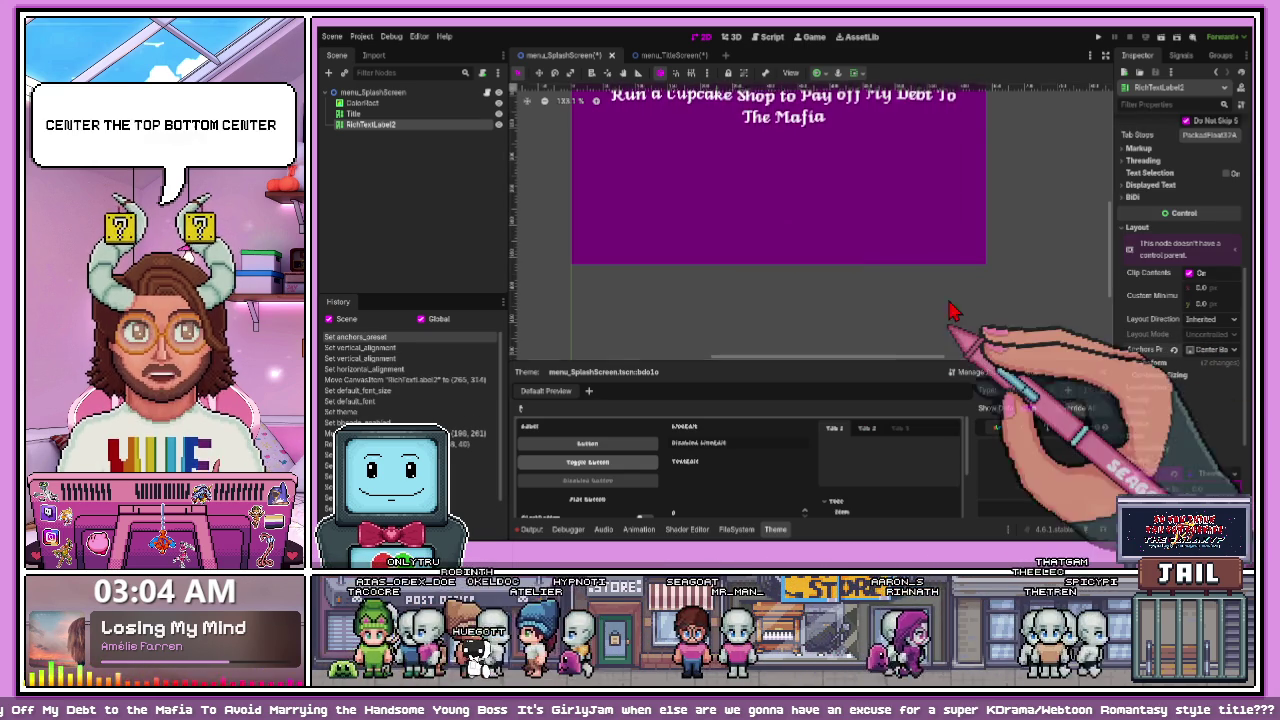
pyautogui.scroll(-5, 880, 300)
pyautogui.scroll(1, 1160, 380)
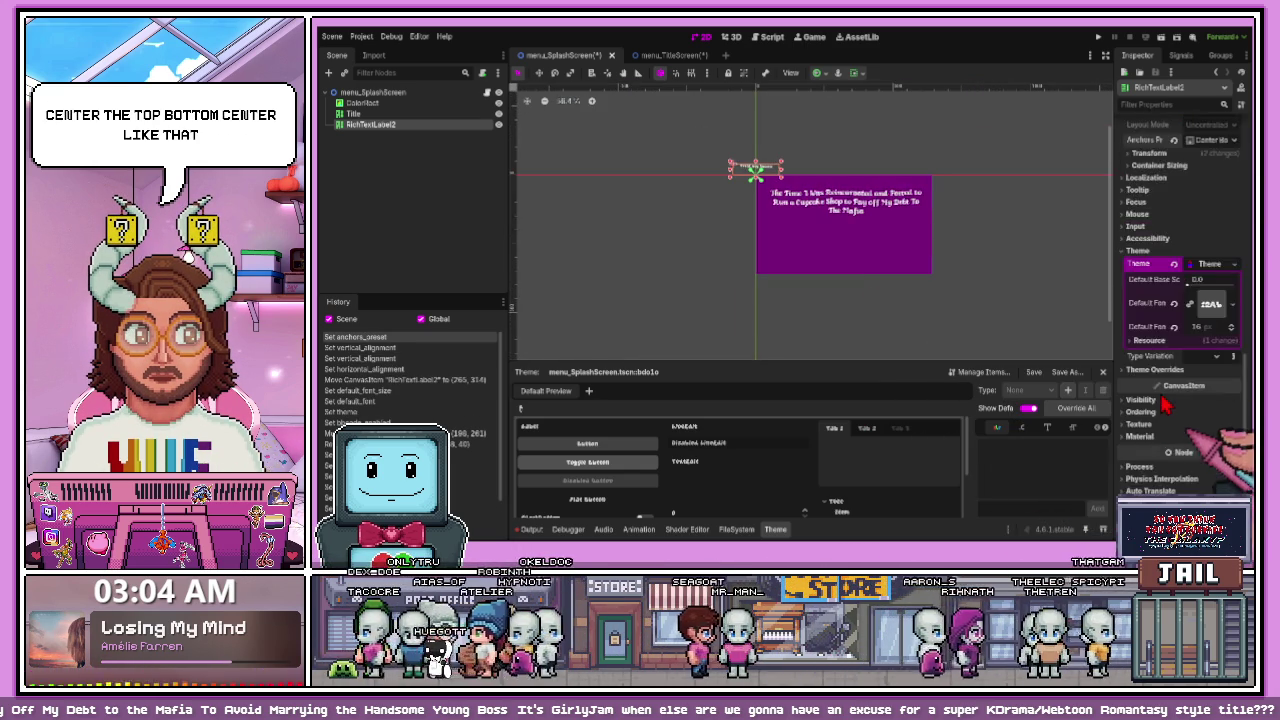
# - Revert the label's Transform Size and Position, collapsing it to 1 × 0 at −0.5, 0
pyautogui.click(1148, 416)
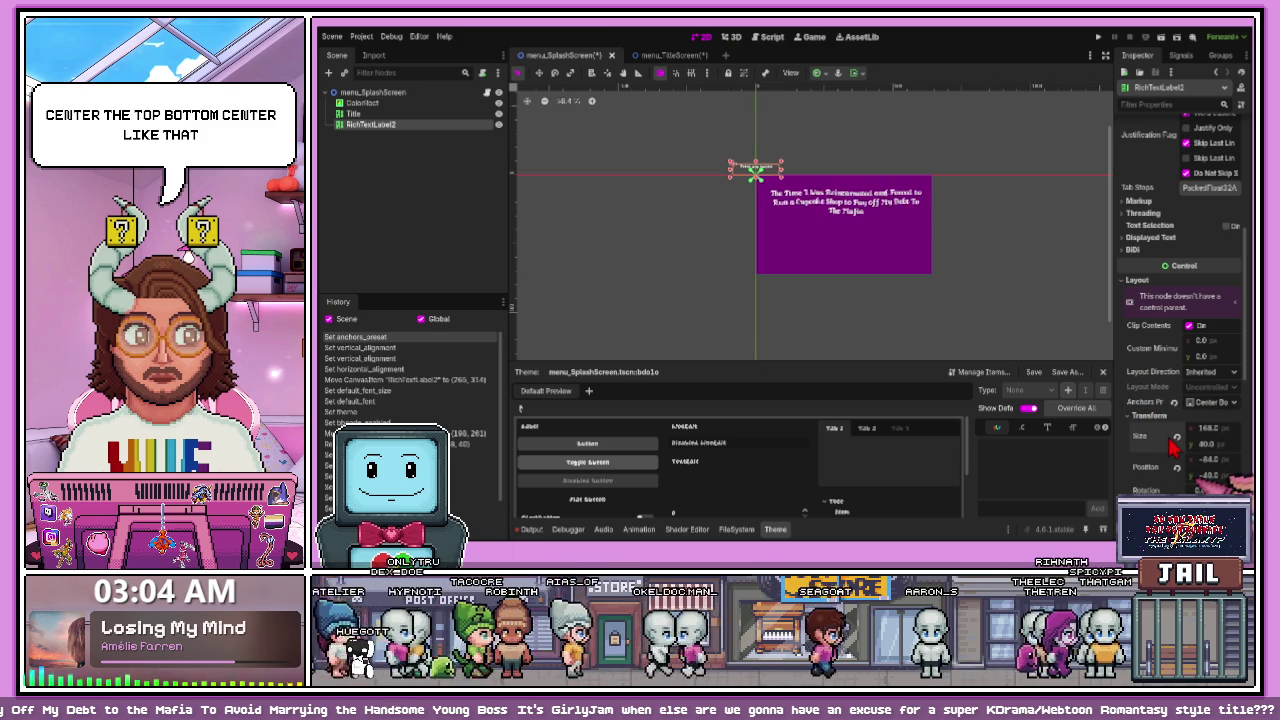
pyautogui.click(1177, 438)
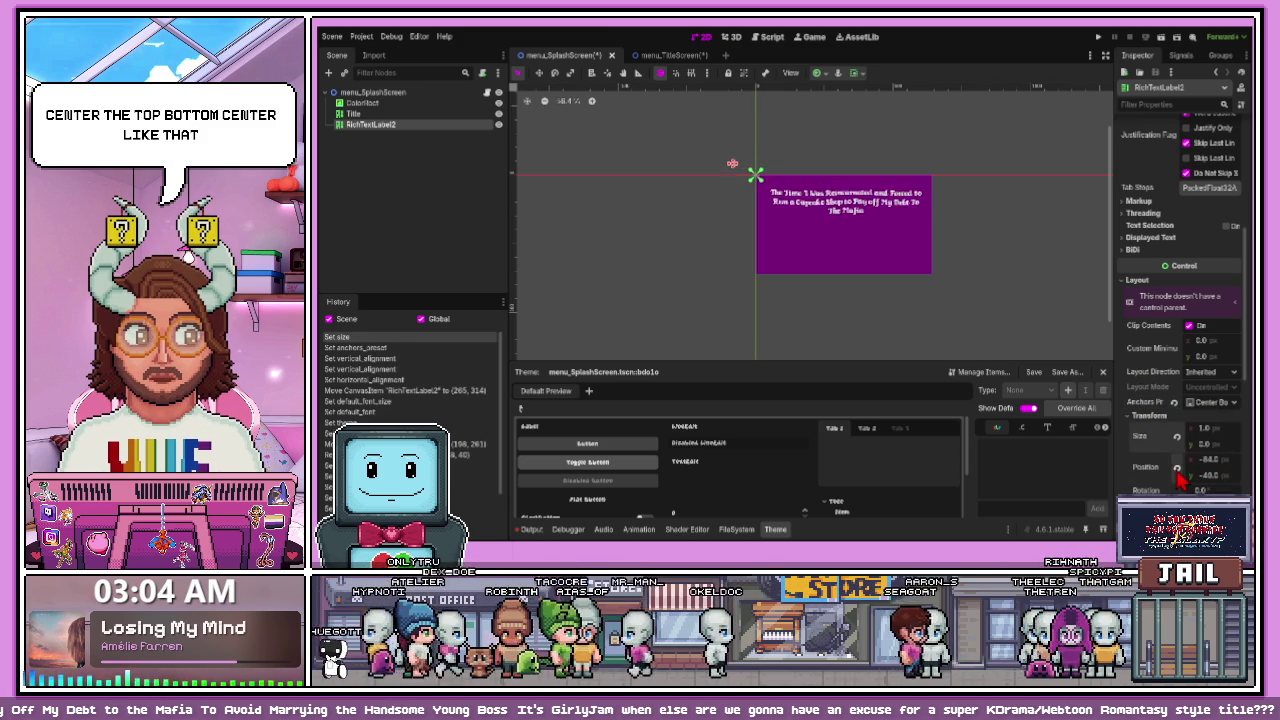
pyautogui.click(1177, 469)
pyautogui.click(1204, 428)
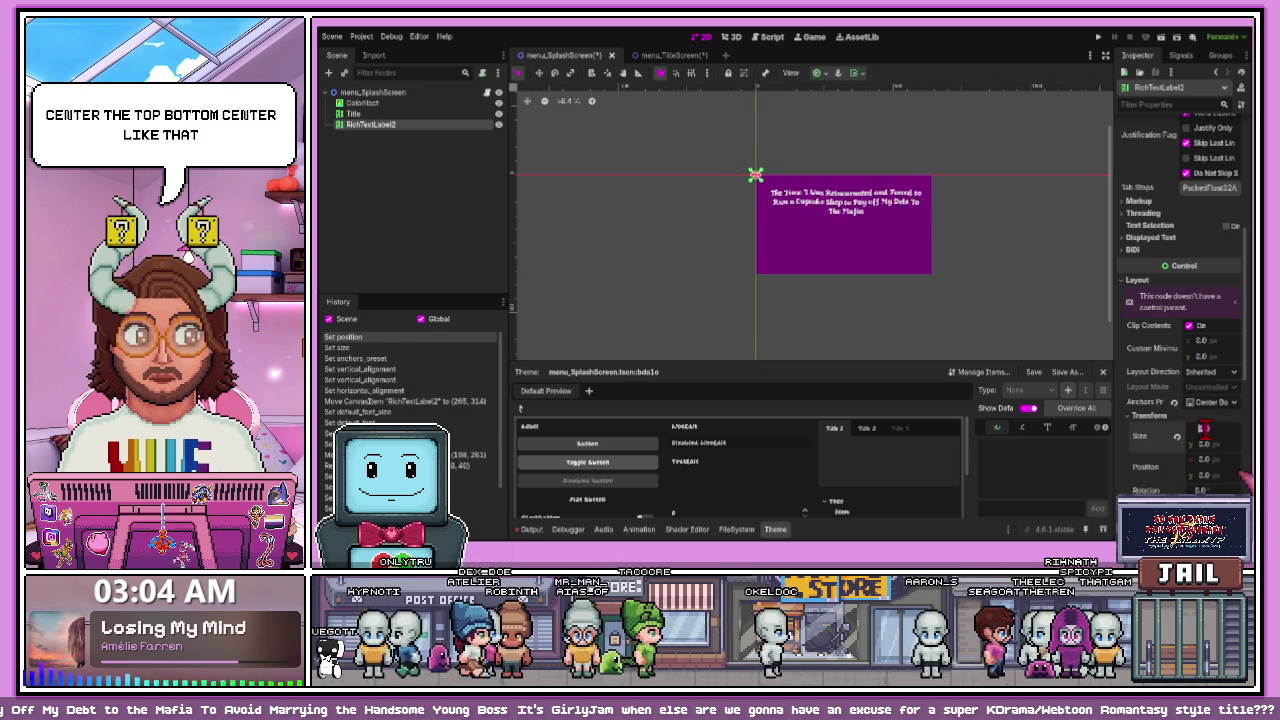
pyautogui.click(1175, 402)
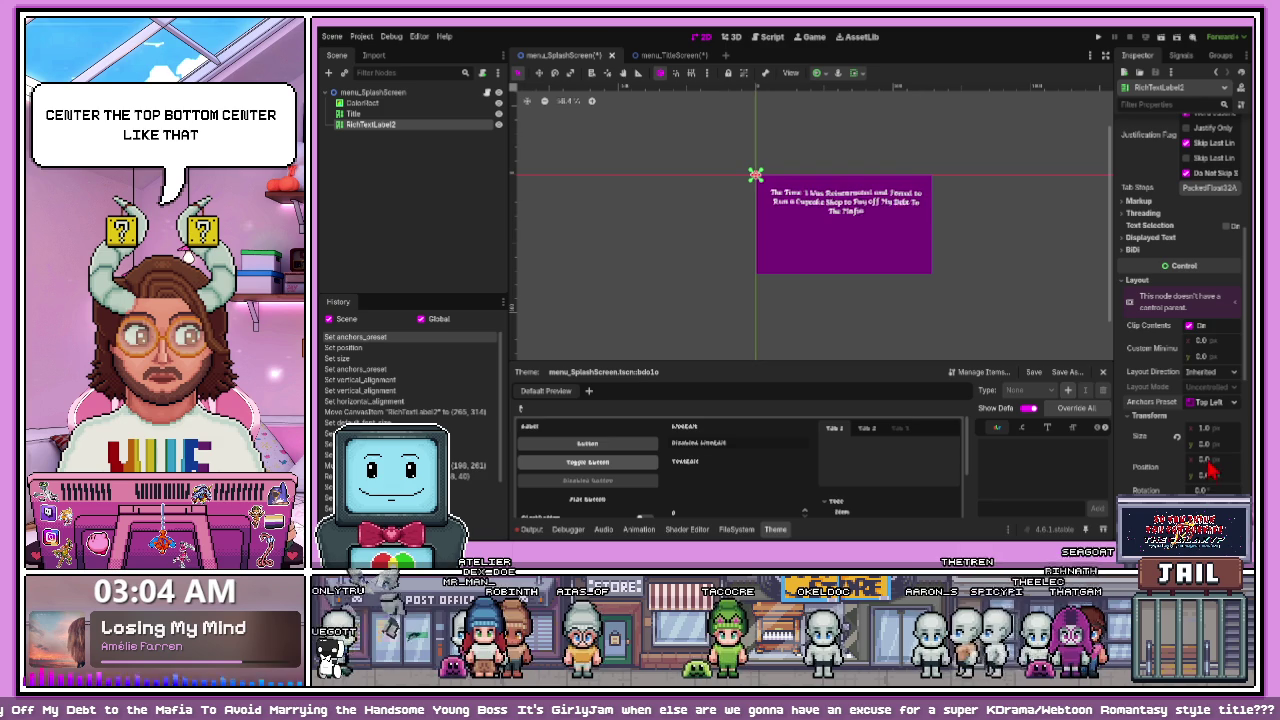
pyautogui.hotkey('ctrl', 'z')
pyautogui.click(1203, 428)
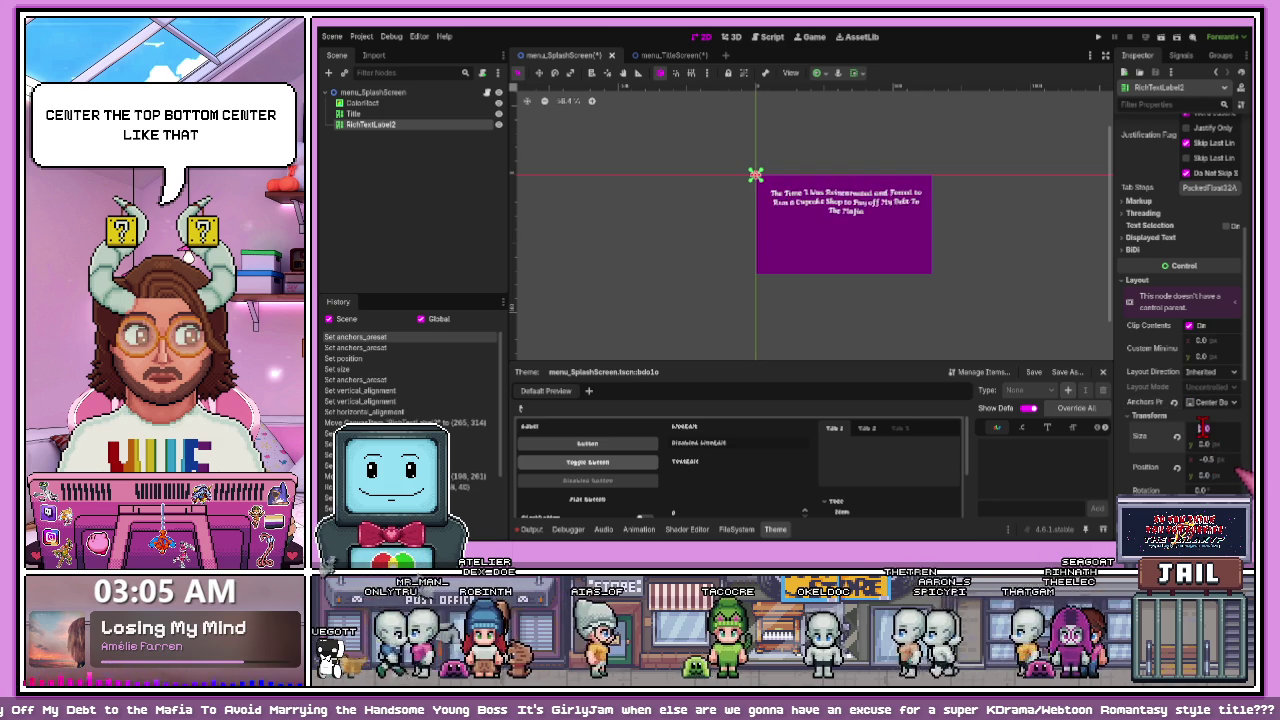
pyautogui.write('13')
pyautogui.press('Return')
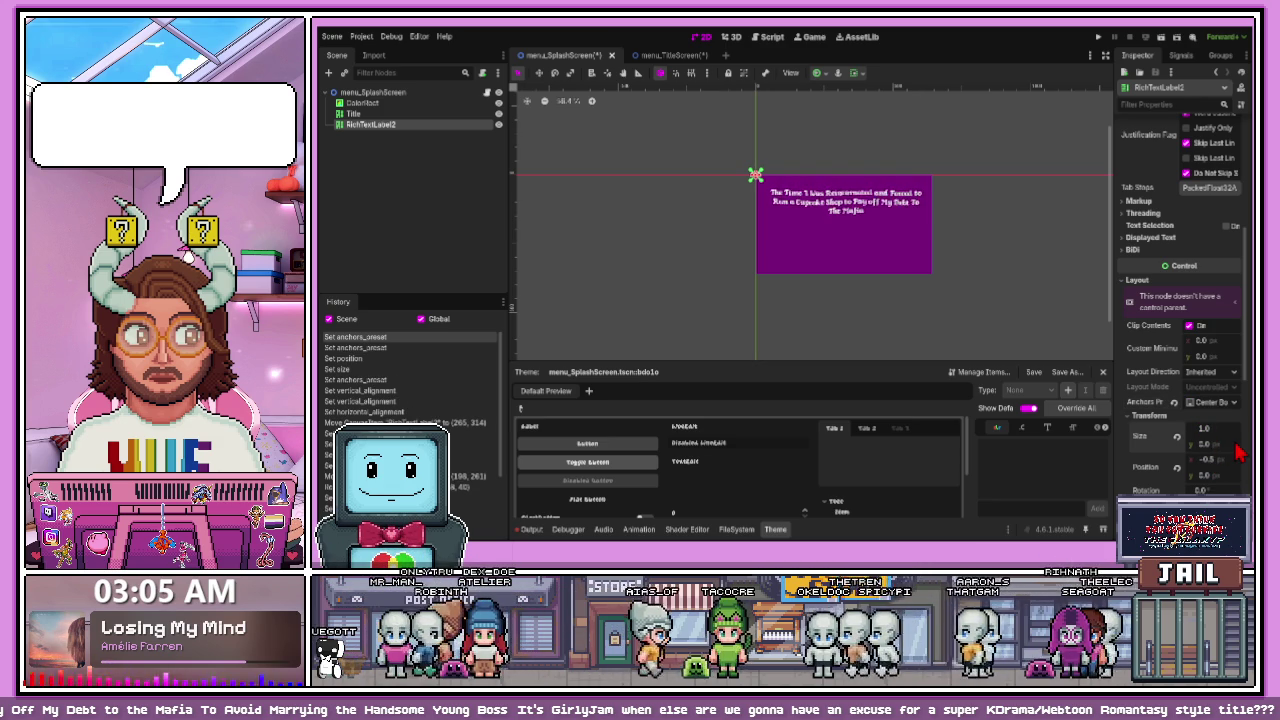
# - Reselect the label, reset the canvas to 100% zoom, and anchor the label to the centre
pyautogui.click(884, 301)
pyautogui.hotkey('ctrl', 'shift', 'z')
pyautogui.hotkey('ctrl', 'shift', 'z')
pyautogui.hotkey('ctrl', 'shift', 'z')
pyautogui.scroll(3, 871, 291)
pyautogui.click(840, 256)
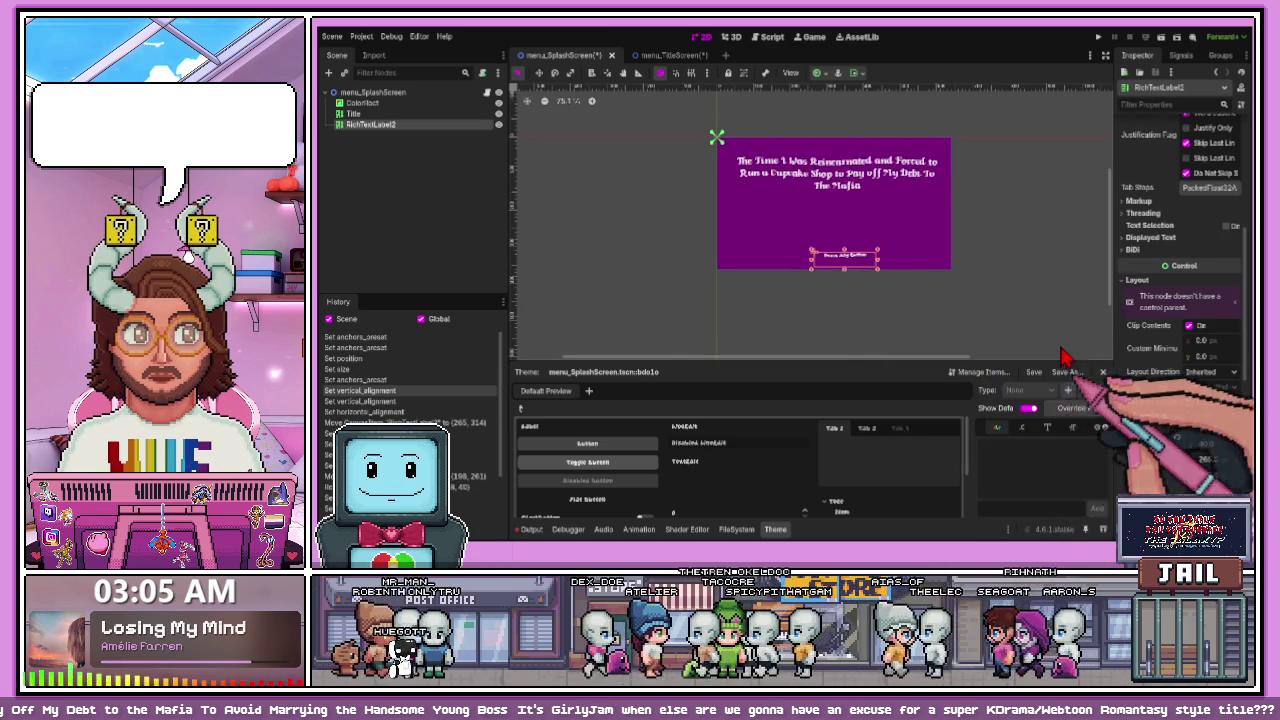
pyautogui.hotkey('ctrl', '0')
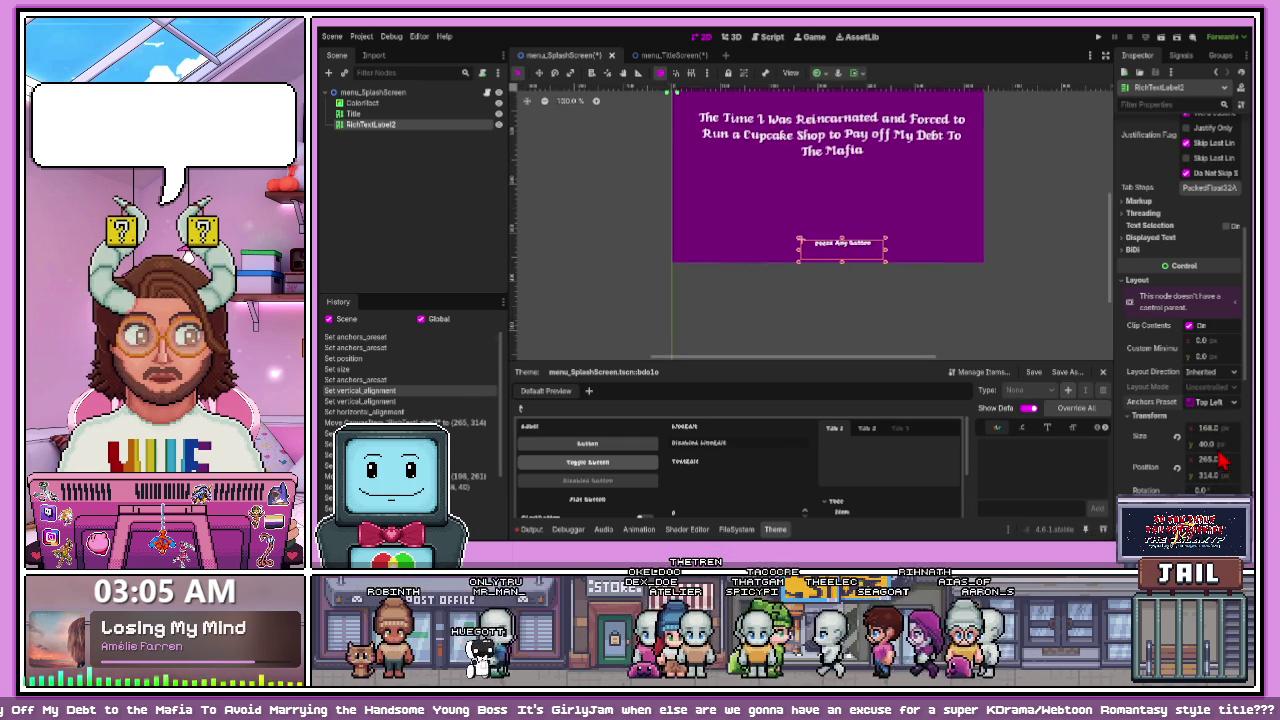
pyautogui.click(1210, 401)
pyautogui.click(1205, 500)
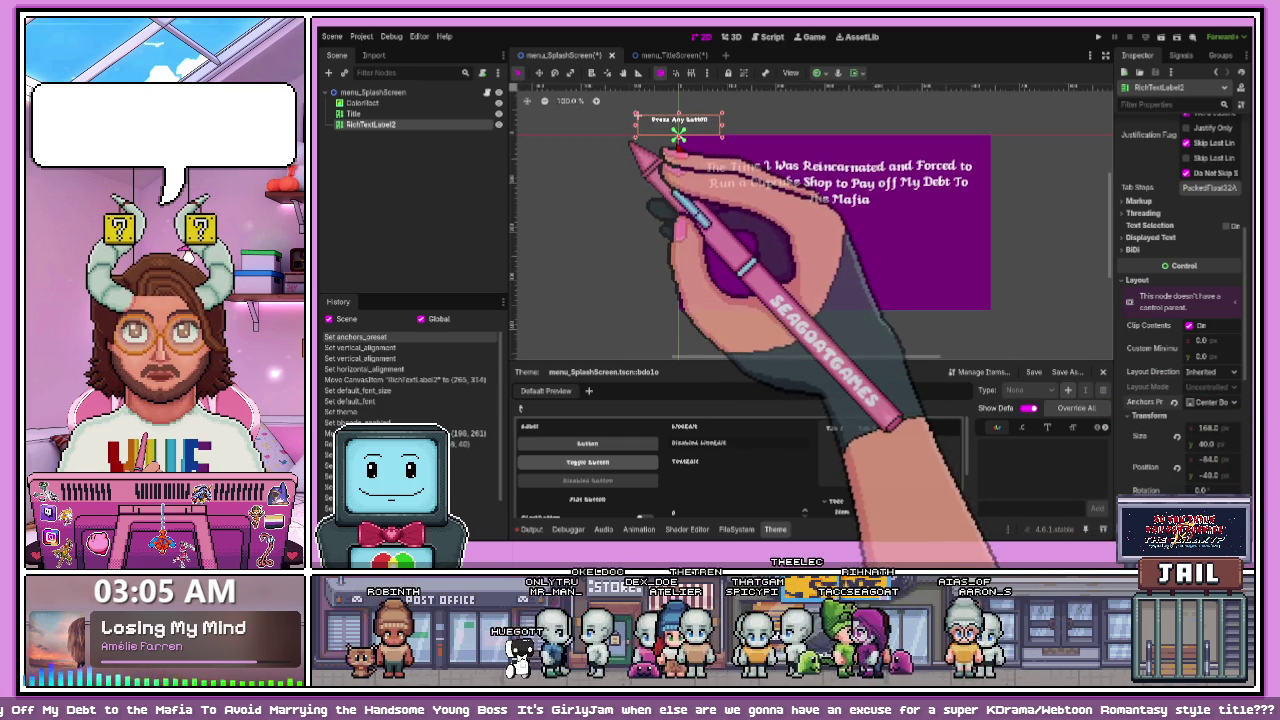
pyautogui.scroll(-1, 1175, 420)
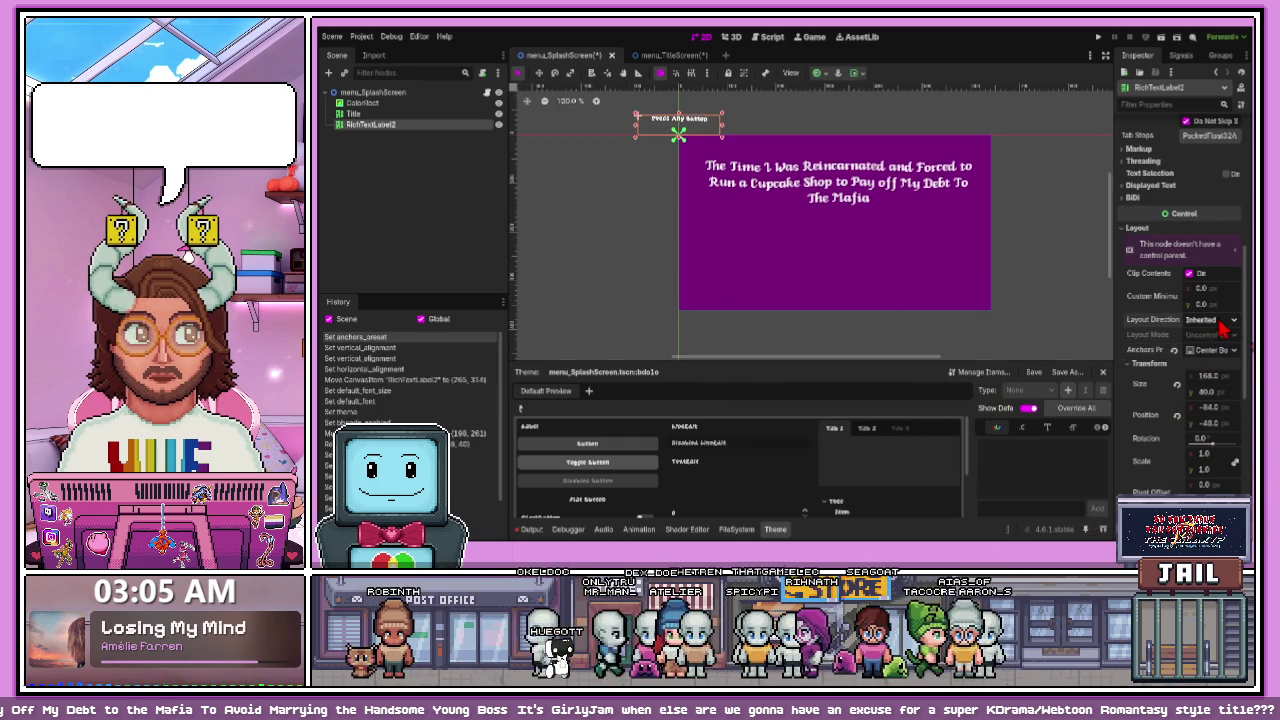
# - Drag the Press Any Button label to sit centred near the purple background's bottom edge
pyautogui.click(623, 114)
pyautogui.moveTo(680, 121); pyautogui.dragTo(848, 289)
pyautogui.scroll(5, 853, 314)
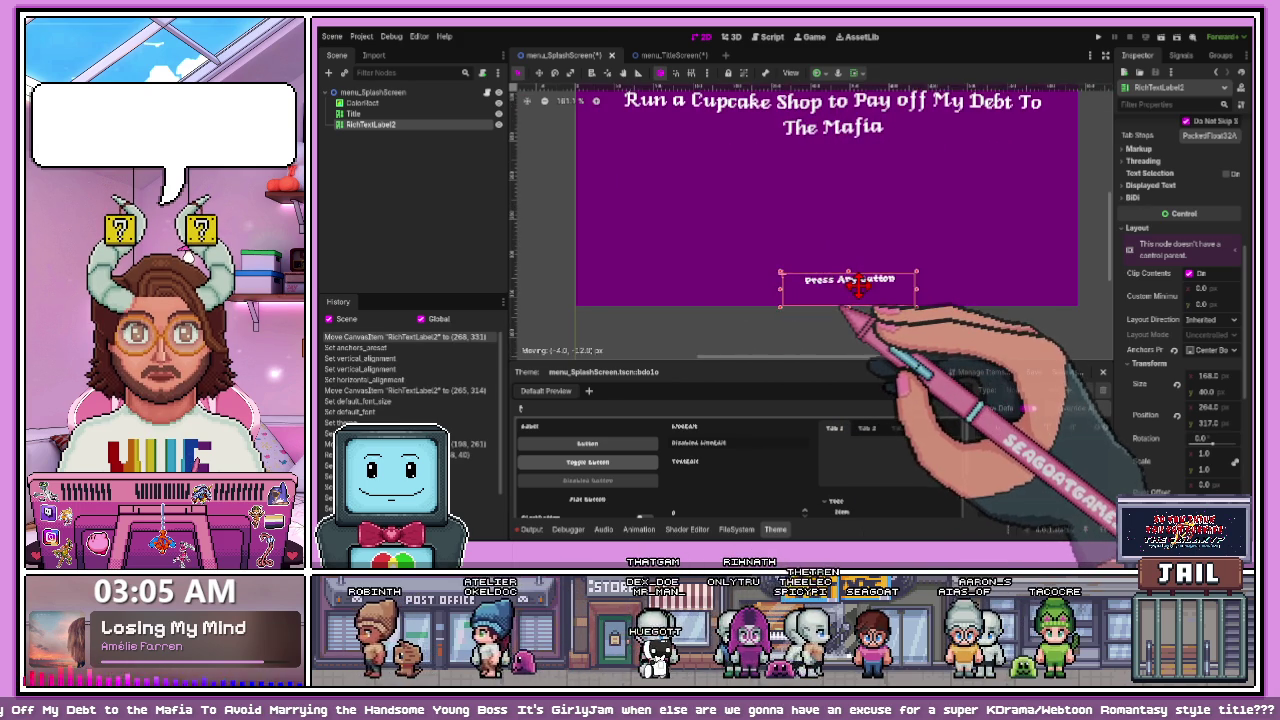
pyautogui.scroll(2, 864, 308)
pyautogui.moveTo(858, 285); pyautogui.dragTo(838, 292)
pyautogui.scroll(-4, 845, 320)
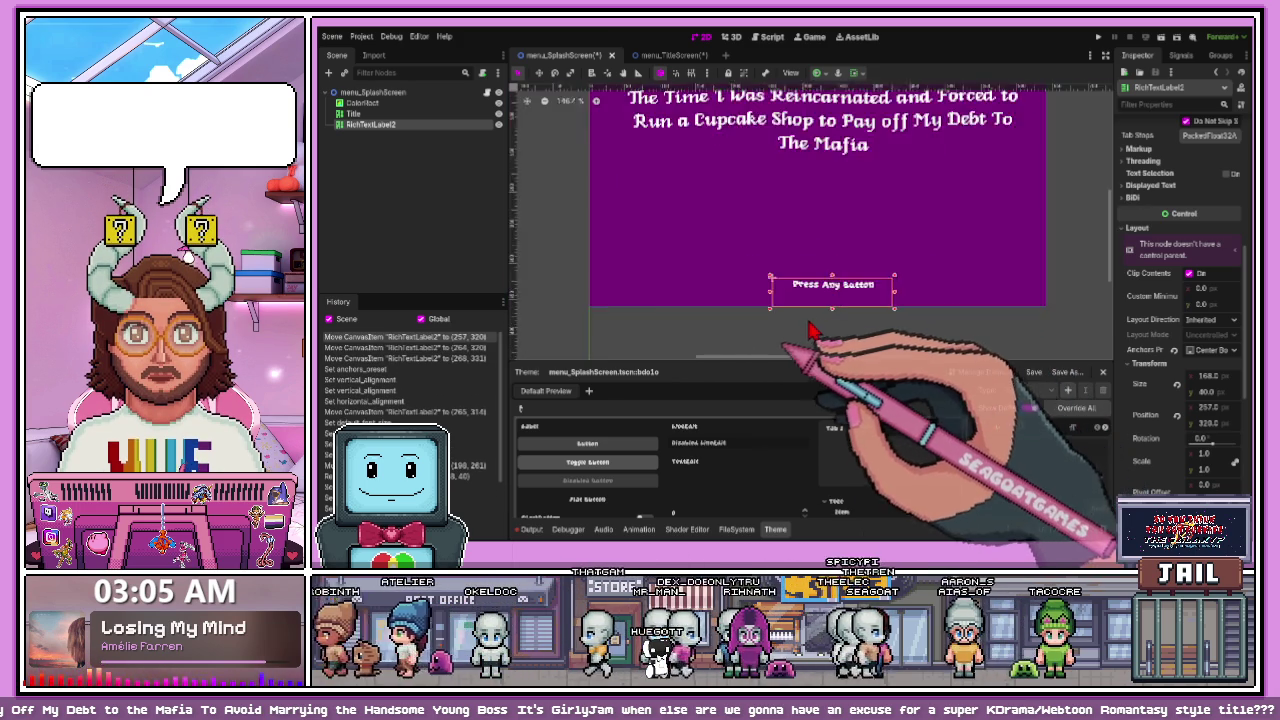
pyautogui.scroll(2, 815, 328)
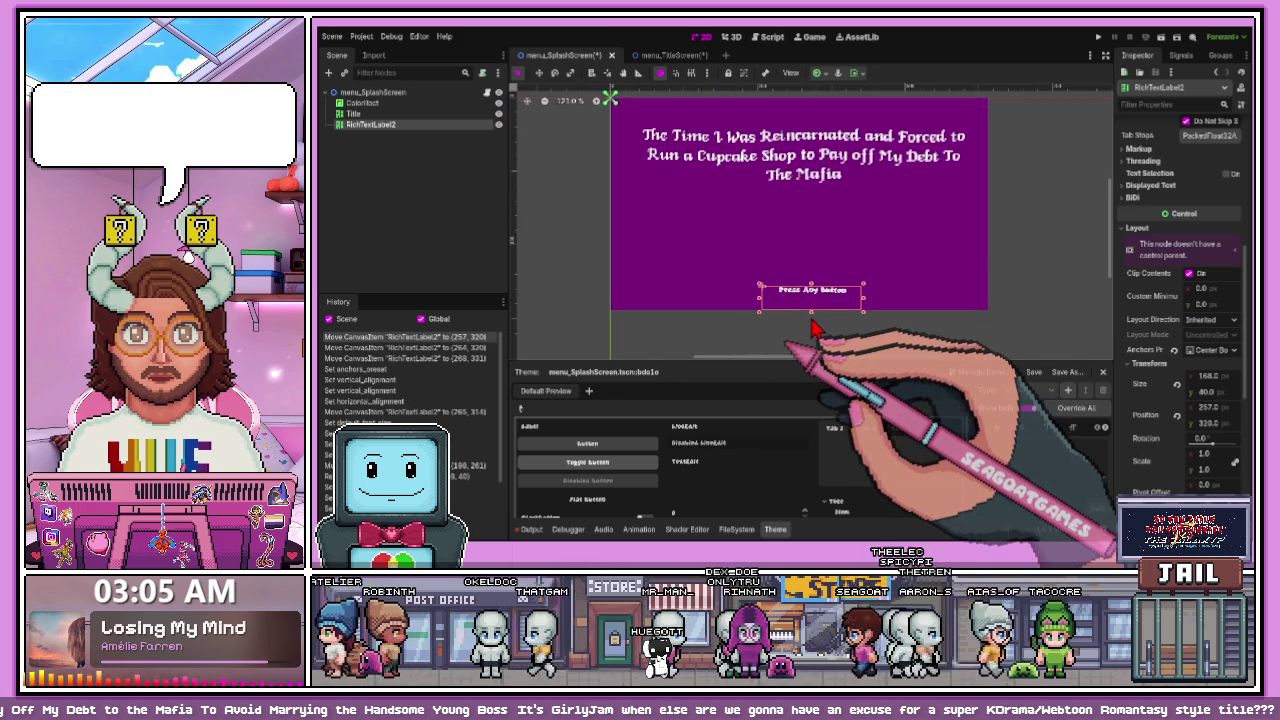
pyautogui.scroll(4, 815, 328)
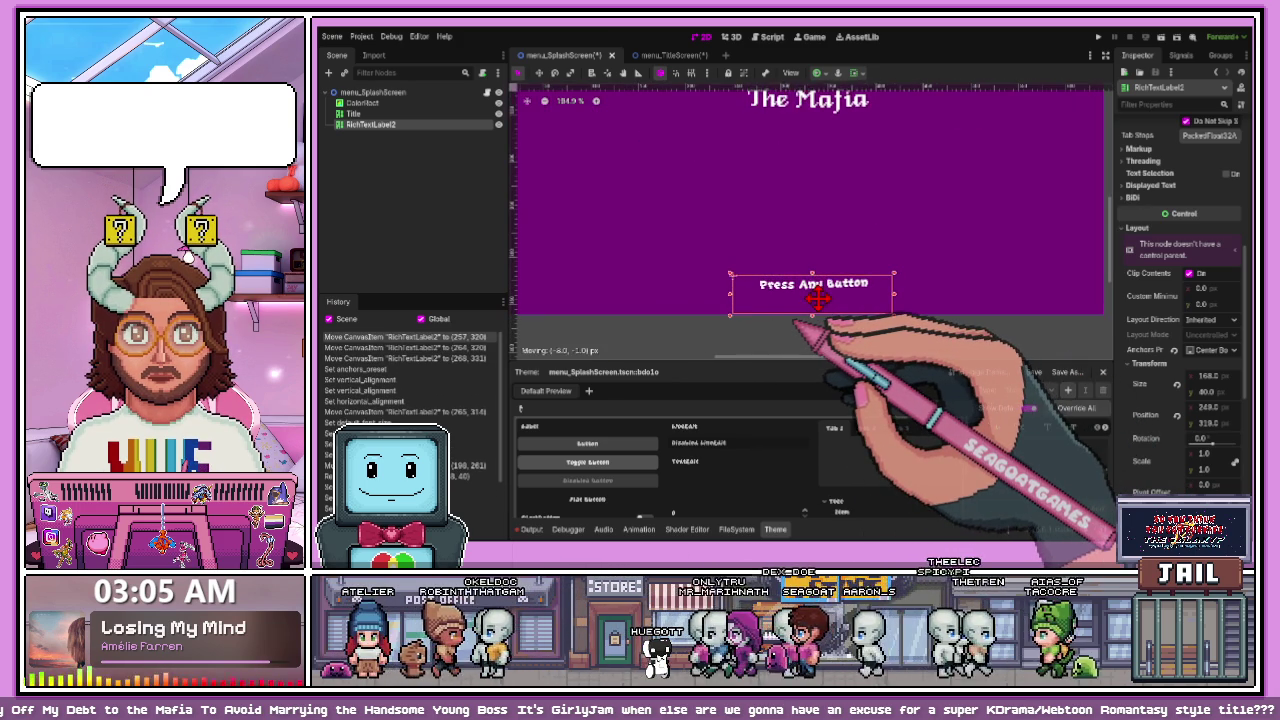
pyautogui.scroll(-7, 818, 312)
pyautogui.click(825, 318)
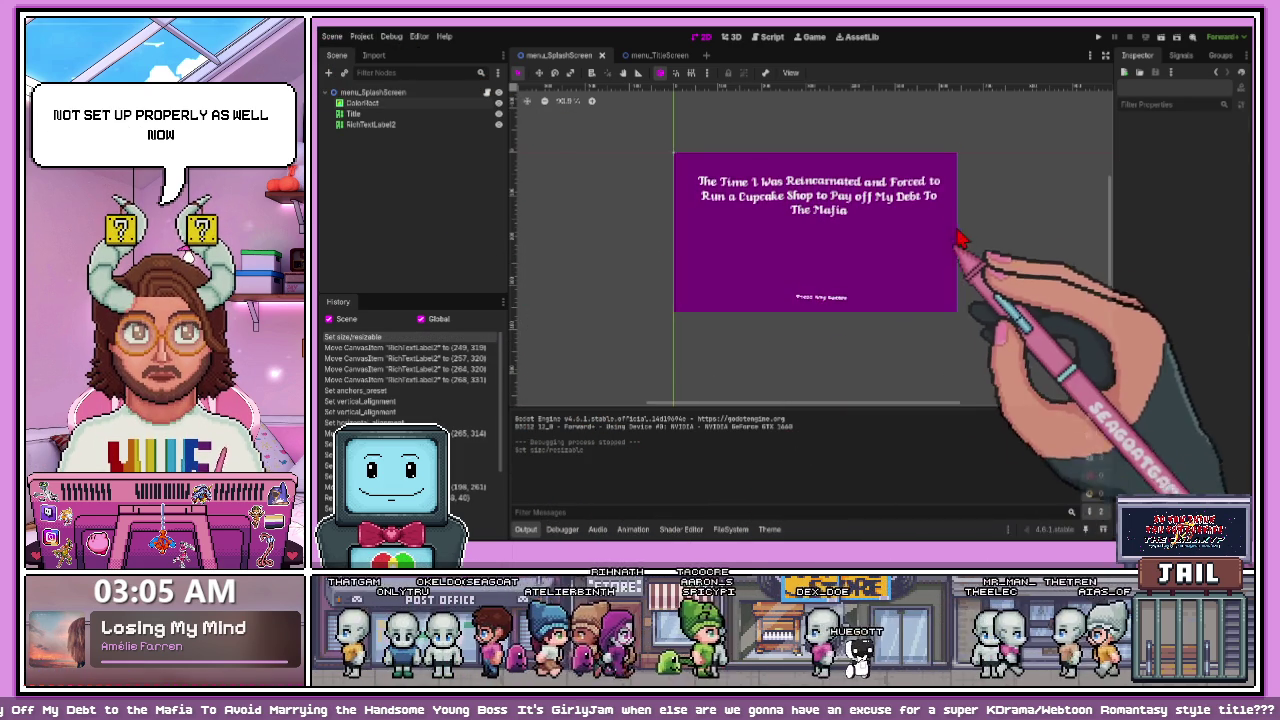
pyautogui.scroll(3, 817, 320)
pyautogui.click(822, 294)
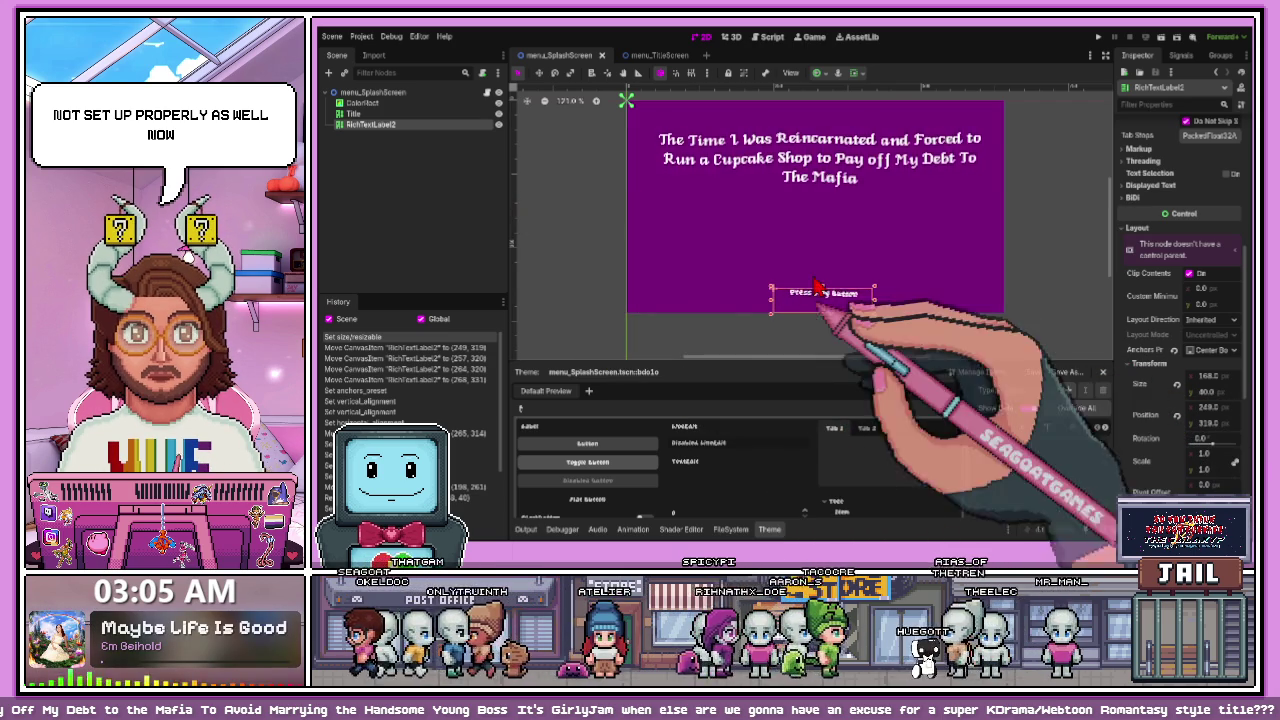
# - Drag the Press Any Button label's side handles out to both edges of the purple screen
pyautogui.moveTo(770, 297); pyautogui.dragTo(624, 301)
pyautogui.scroll(1, 627, 299)
pyautogui.hscroll(2, 928, 320)
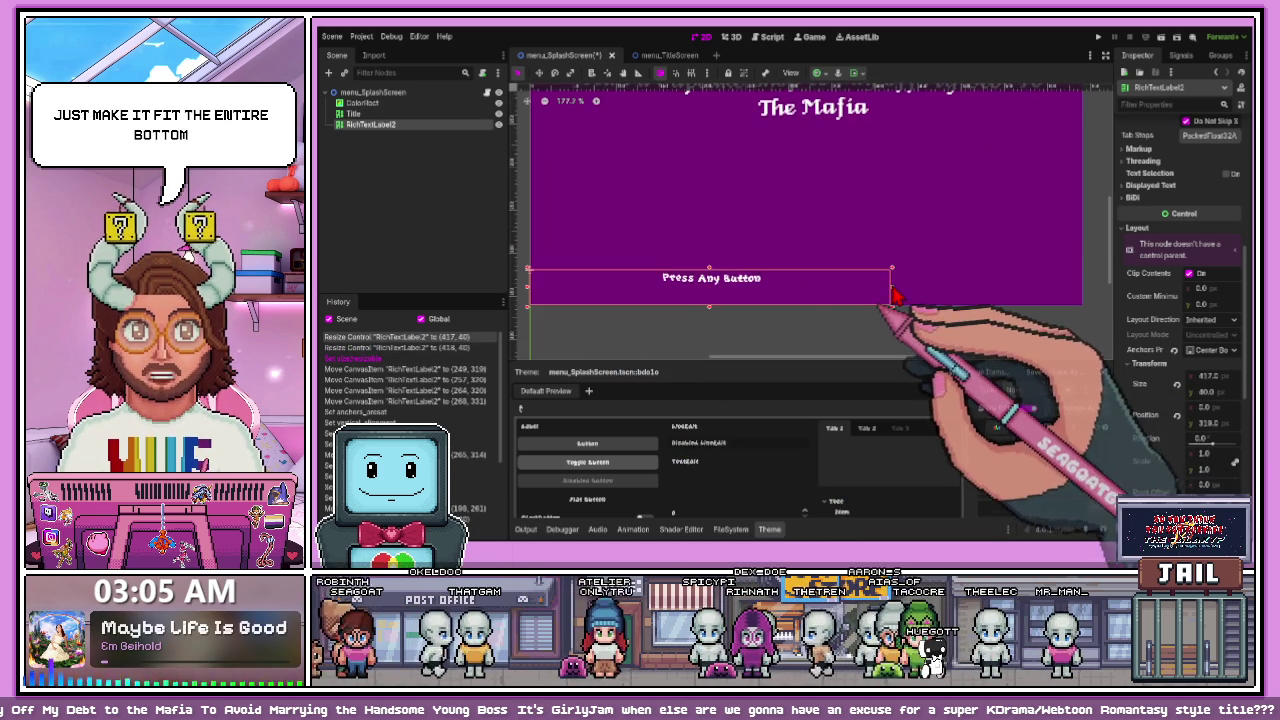
pyautogui.moveTo(891, 287); pyautogui.dragTo(1085, 287)
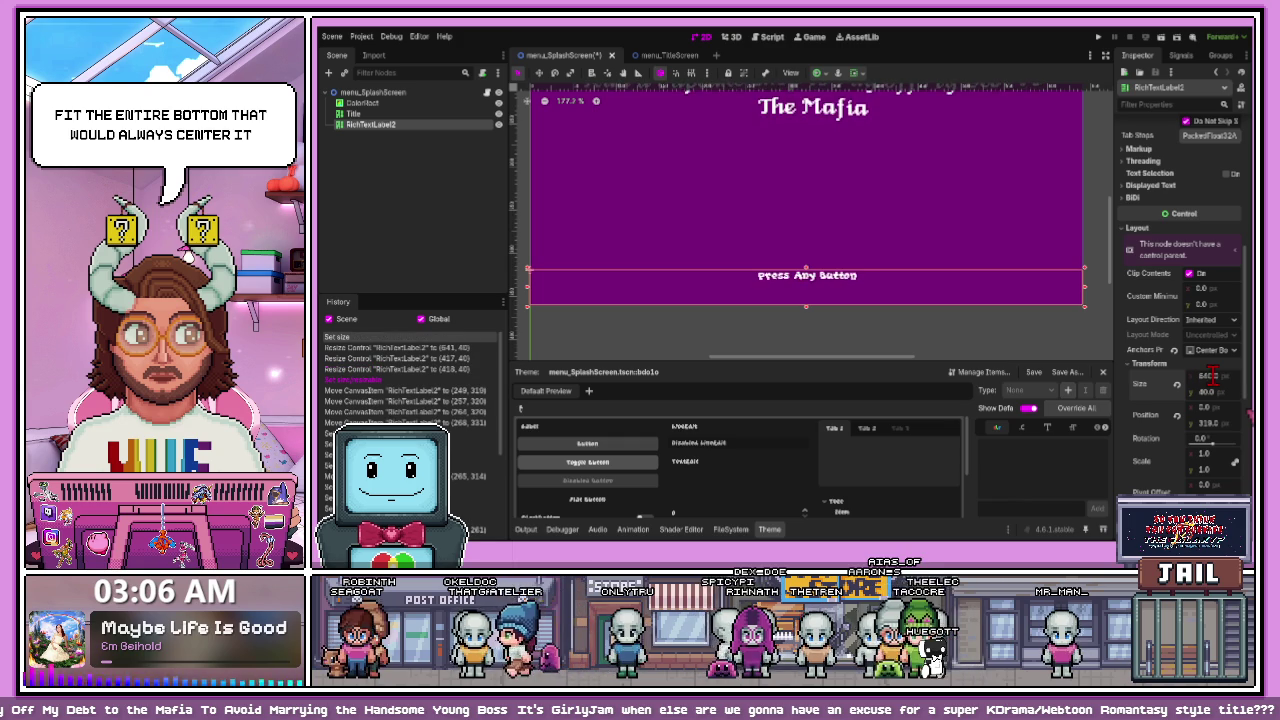
pyautogui.scroll(-5, 960, 257)
# - Deselect and reselect the label to check that it spans the full 648 px width
pyautogui.click(864, 340)
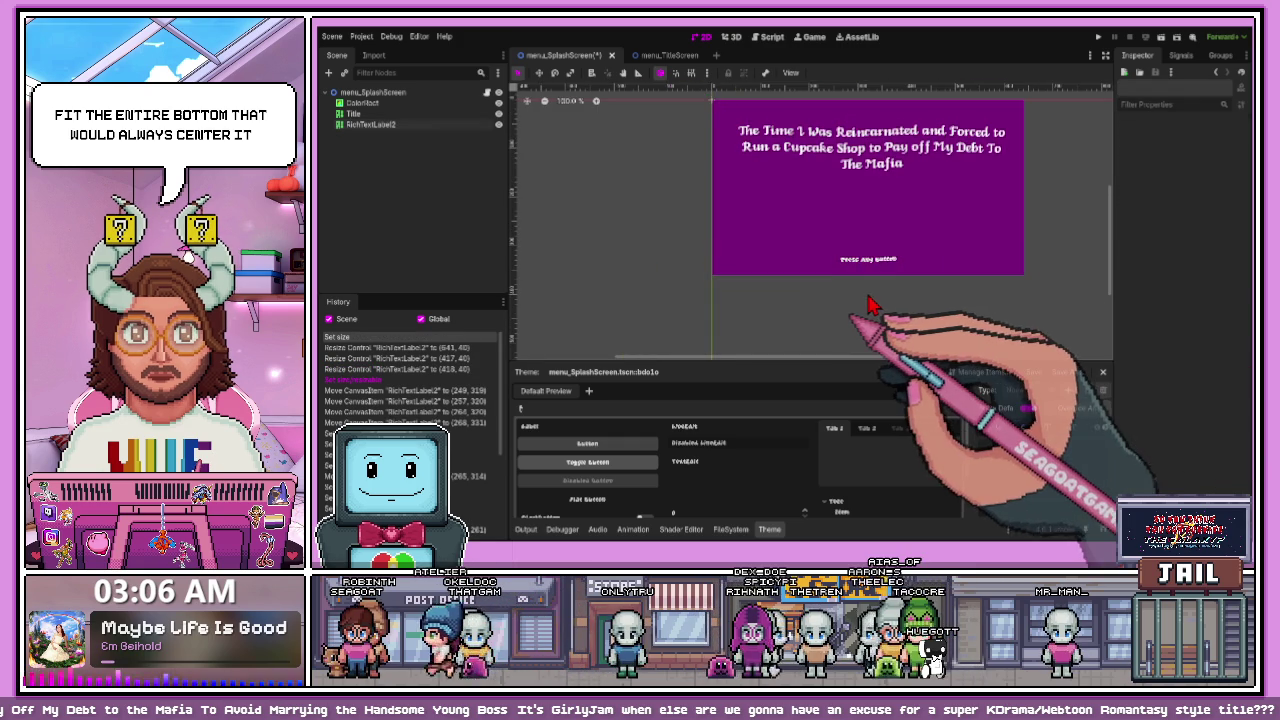
pyautogui.click(875, 262)
pyautogui.scroll(2, 855, 265)
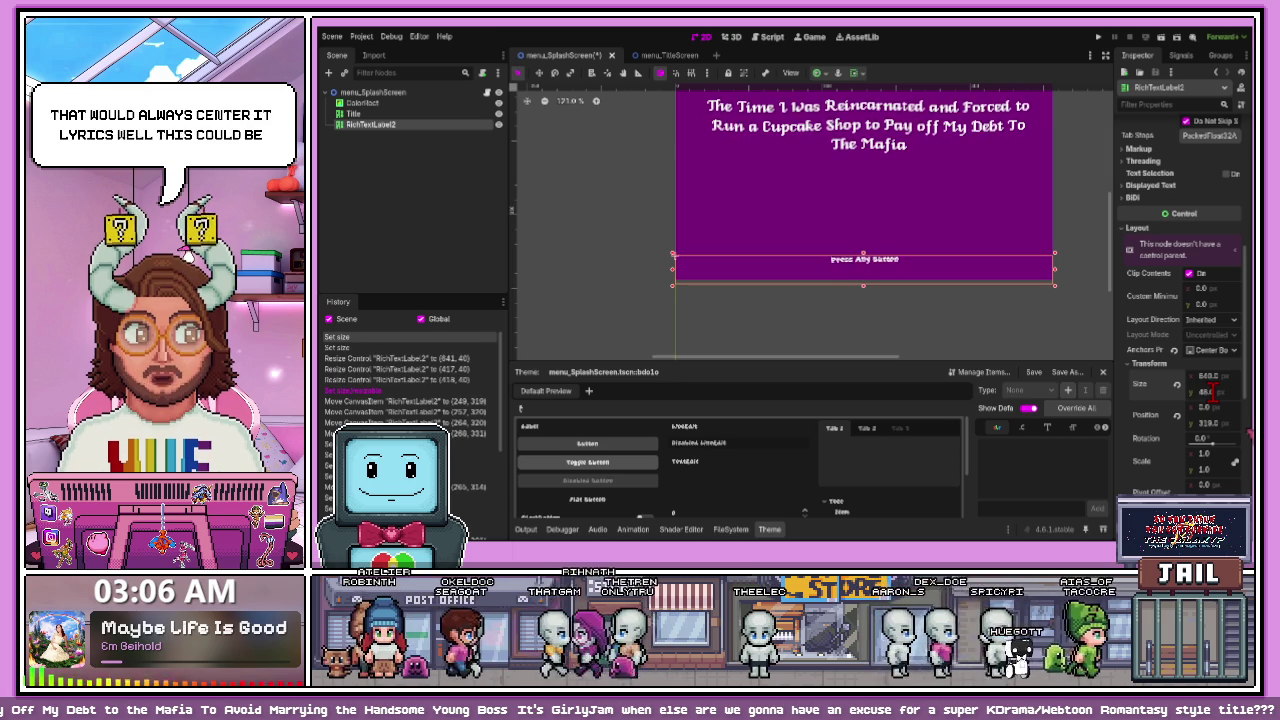
pyautogui.click(1058, 330)
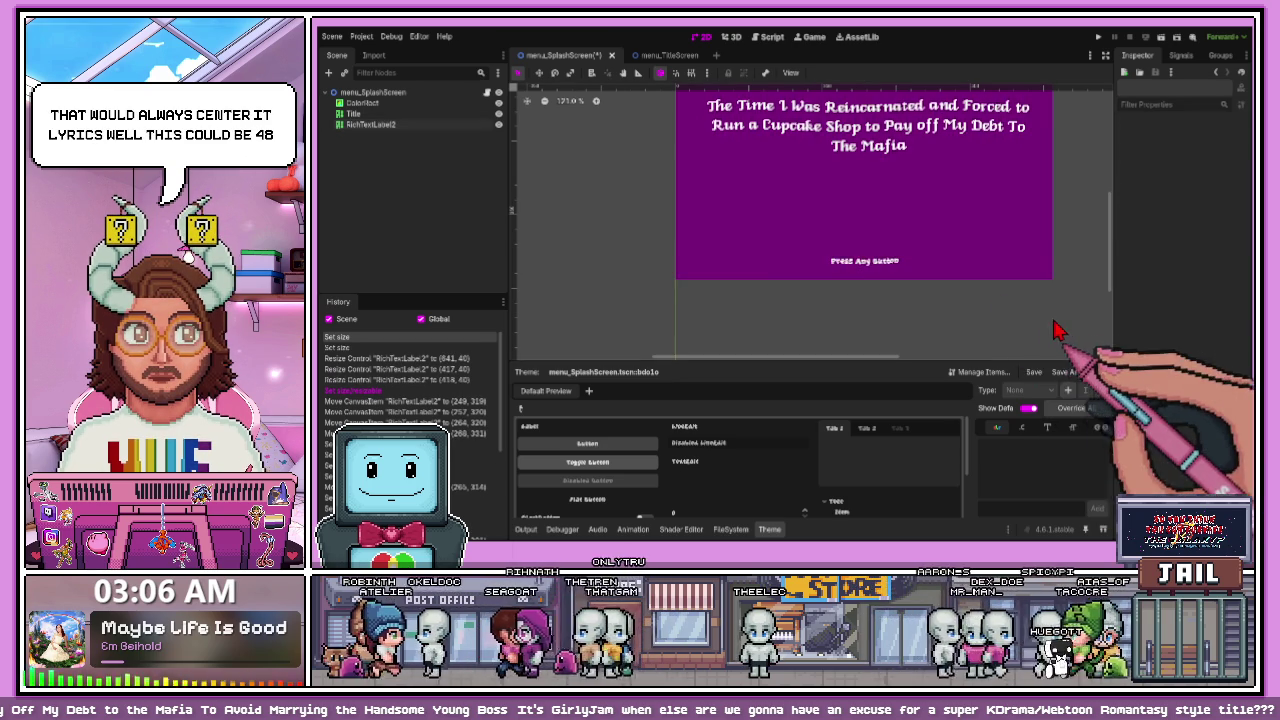
pyautogui.click(970, 282)
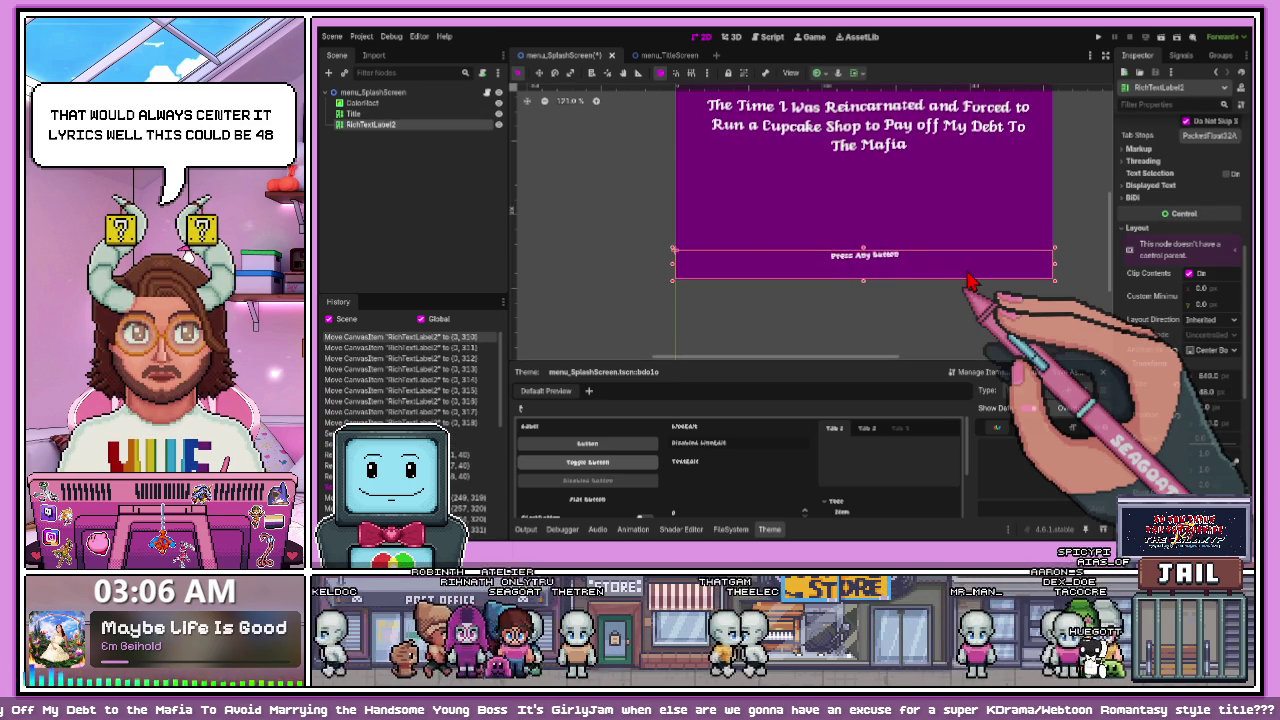
pyautogui.scroll(5, 1030, 286)
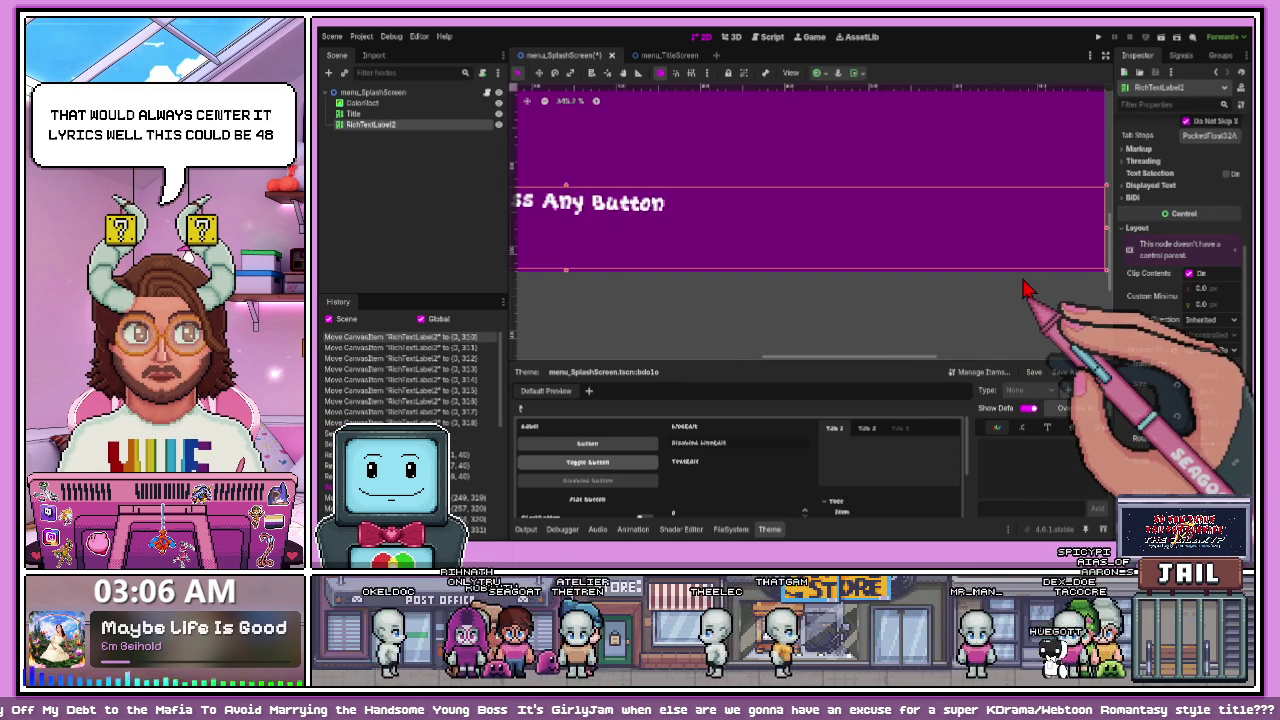
pyautogui.click(949, 286)
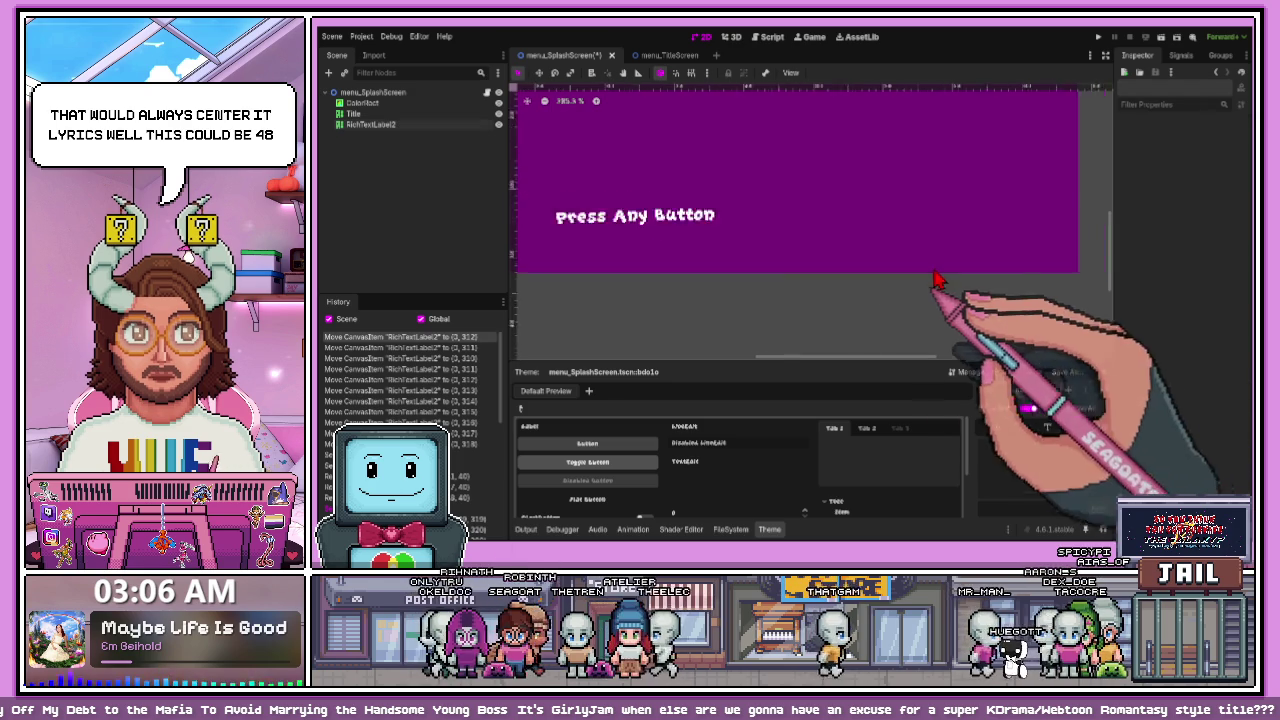
pyautogui.scroll(-5, 860, 284)
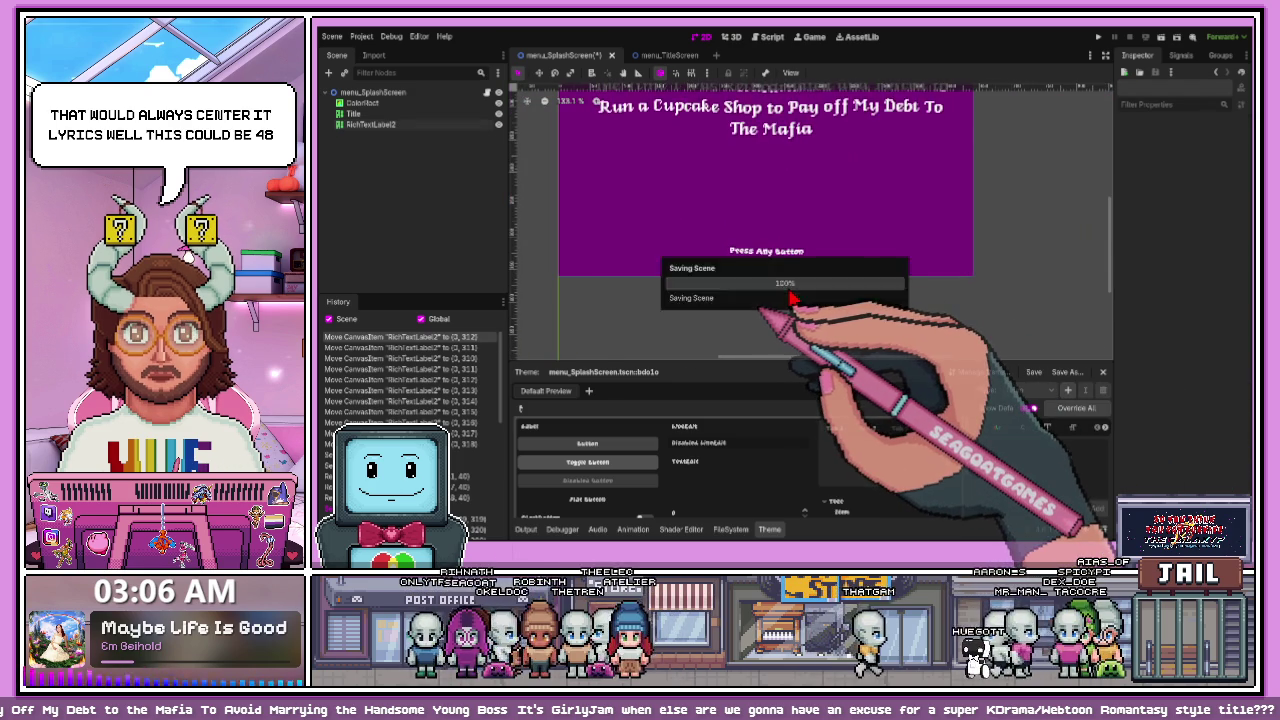
pyautogui.scroll(2, 784, 275)
pyautogui.scroll(-5, 780, 252)
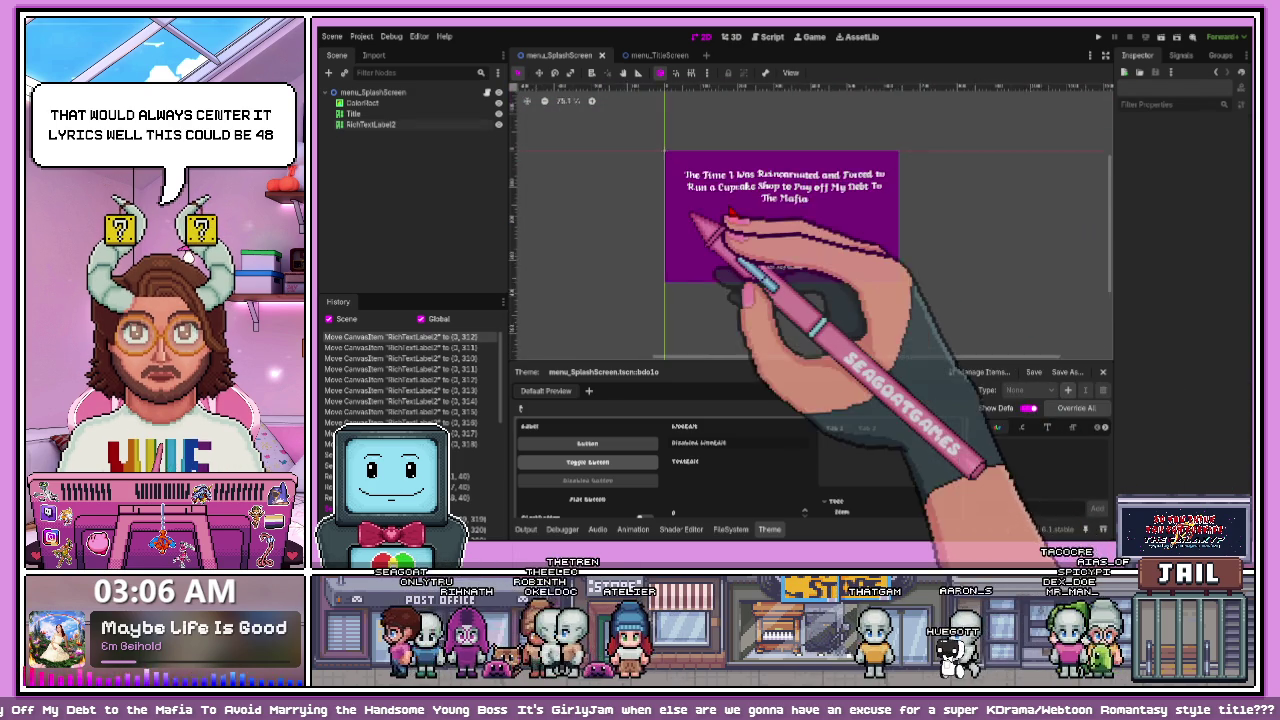
# - Test-run the splash screen, then switch to the menu_TitleScreen scene tab
pyautogui.click(771, 239)
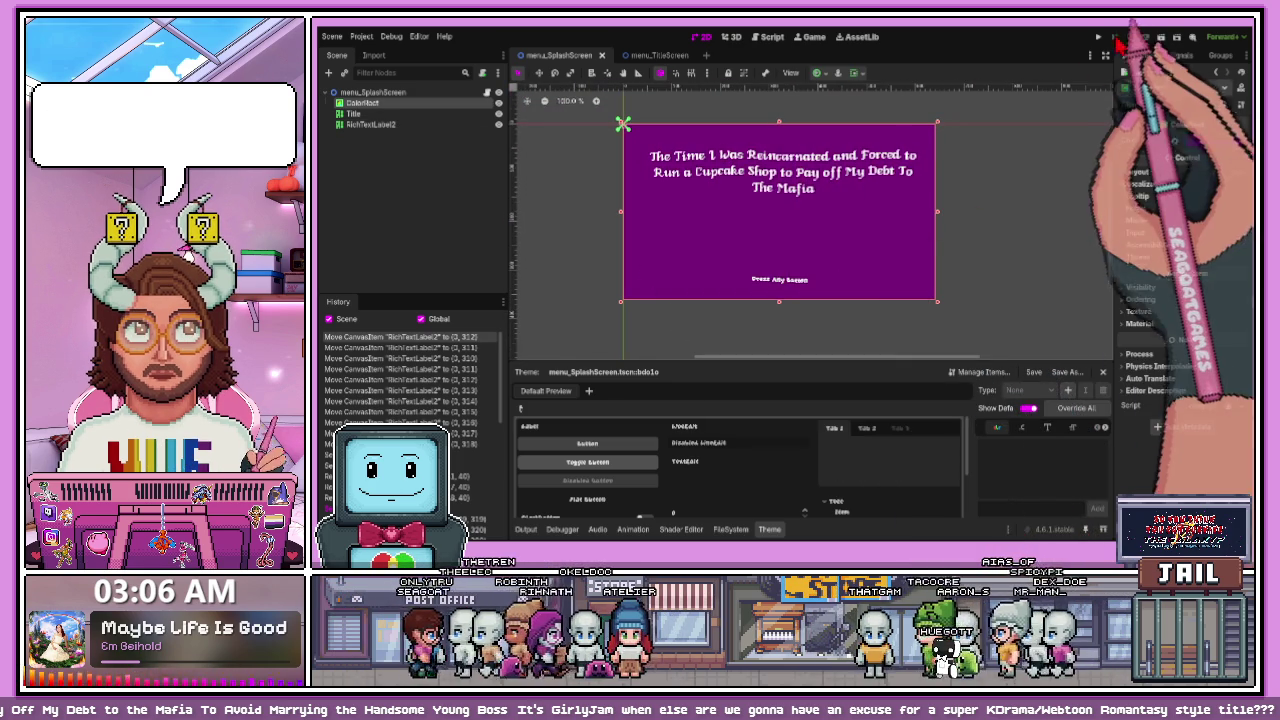
pyautogui.click(1138, 36)
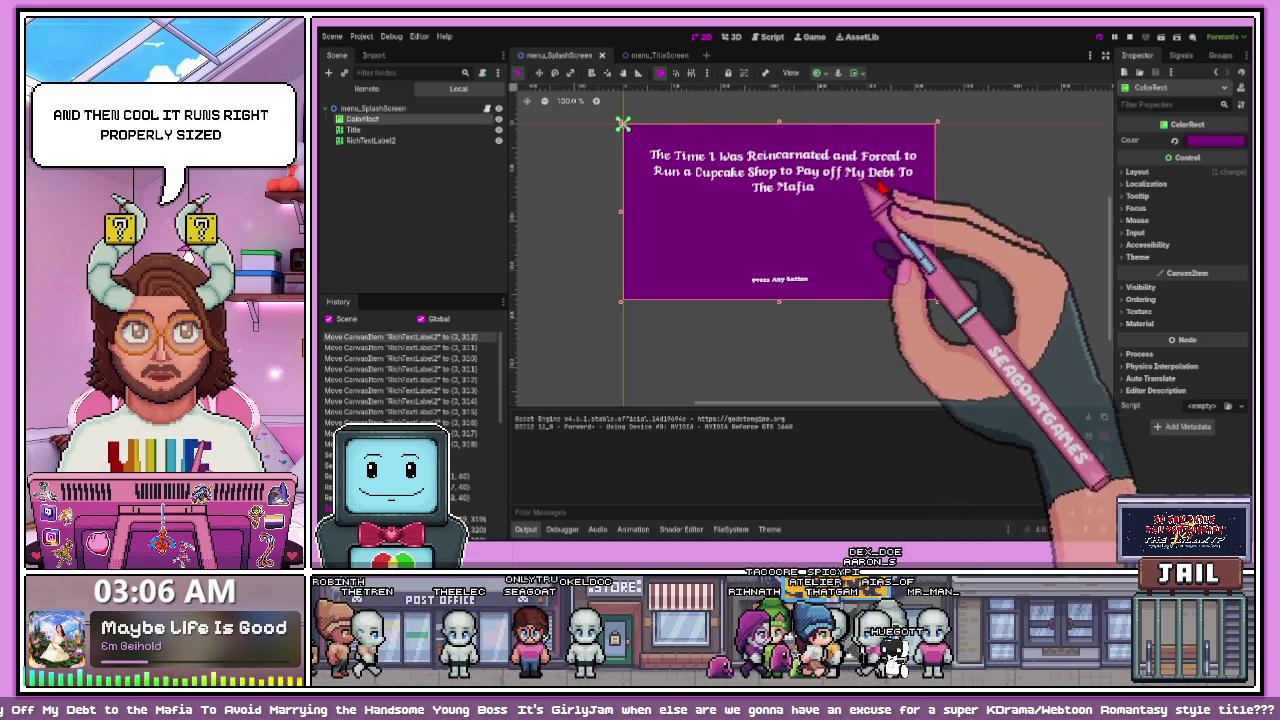
pyautogui.click(816, 195)
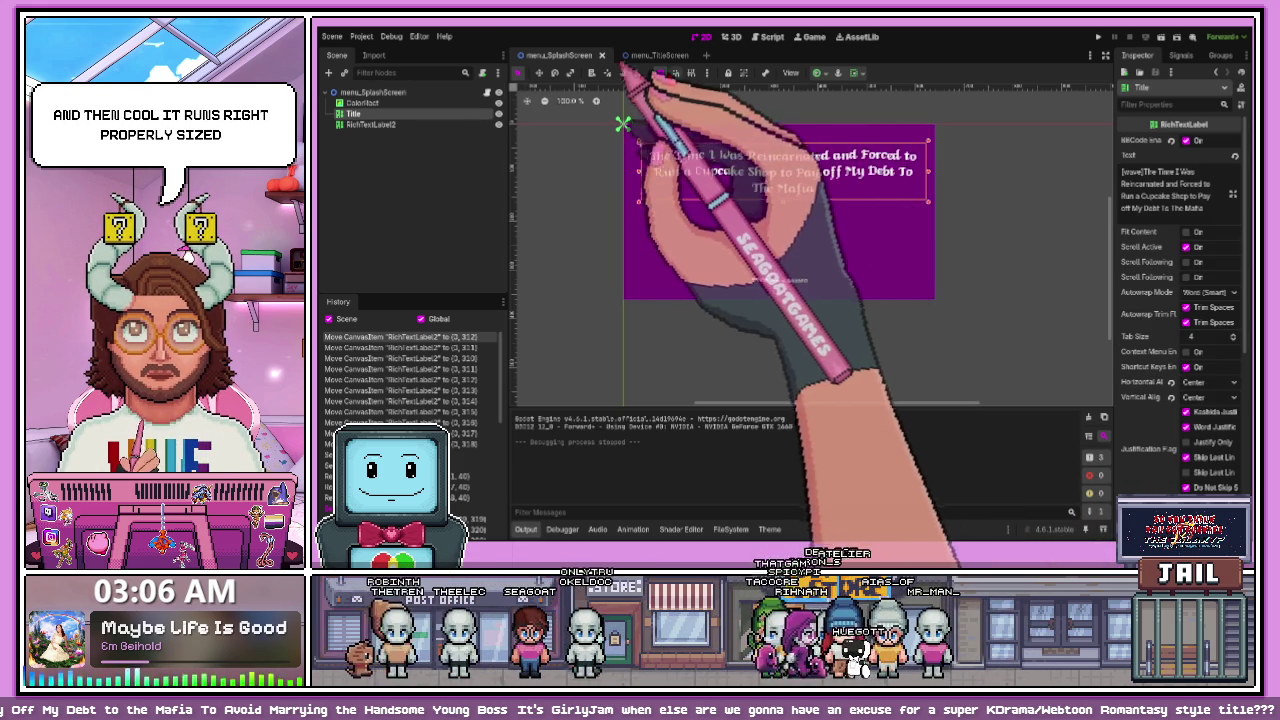
pyautogui.click(652, 55)
pyautogui.scroll(-2, 760, 290)
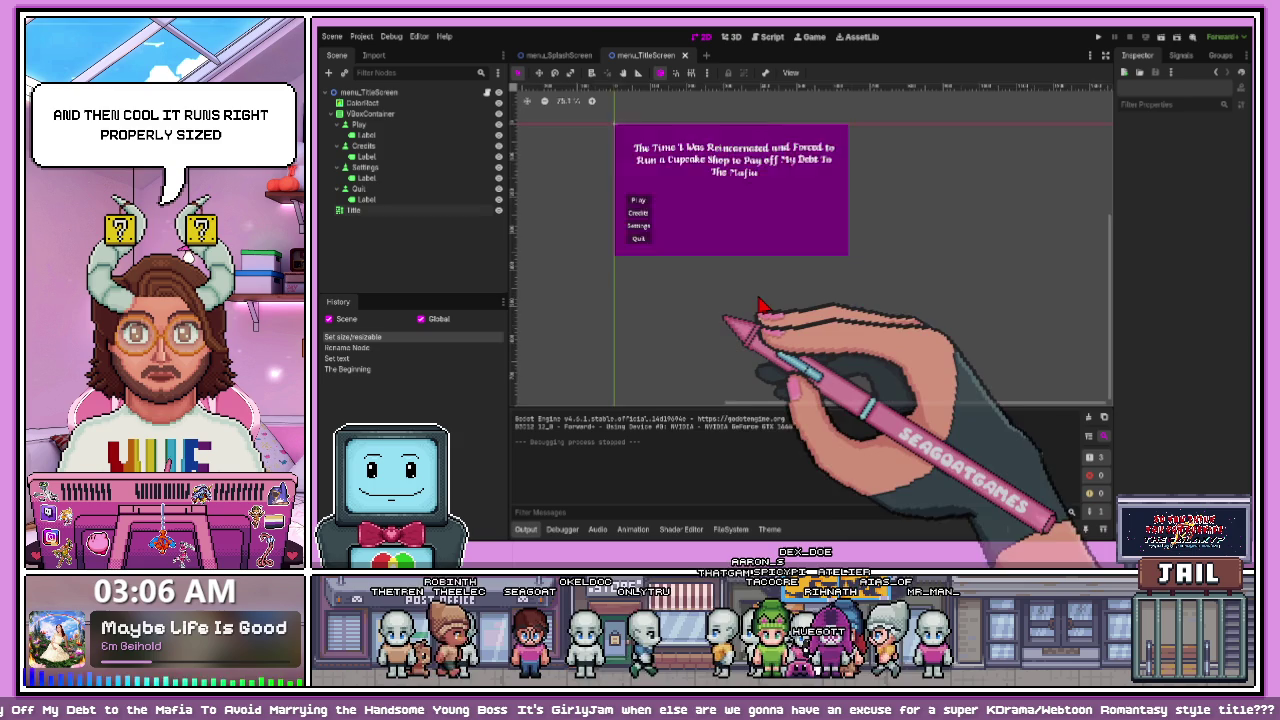
# - Open menu_Credits.tscn from the FileSystem dock
pyautogui.scroll(2, 583, 243)
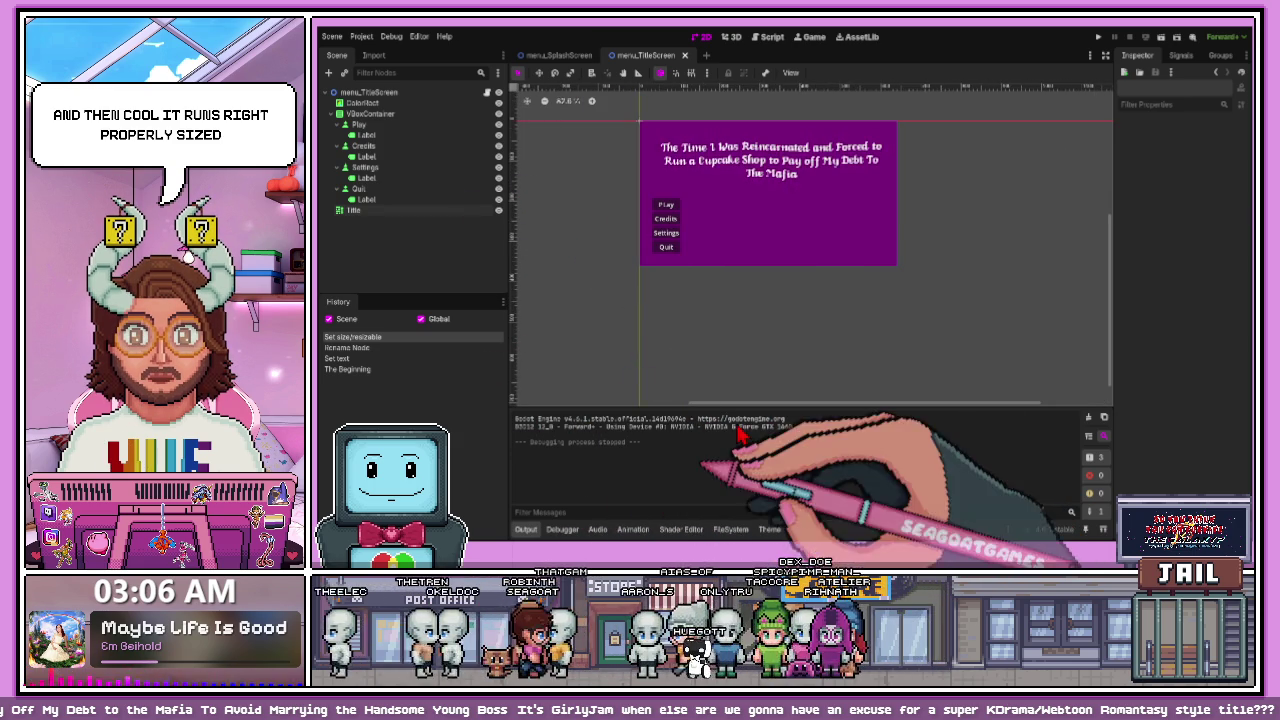
pyautogui.click(733, 531)
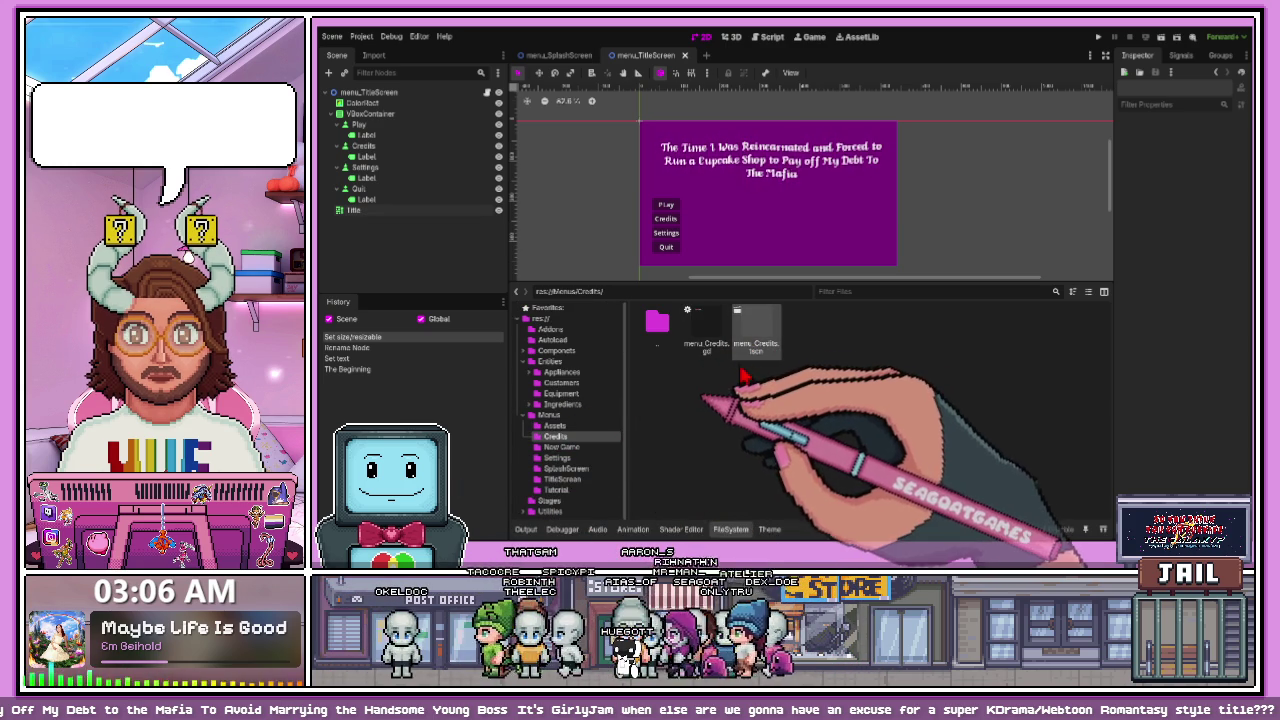
pyautogui.doubleClick(752, 344)
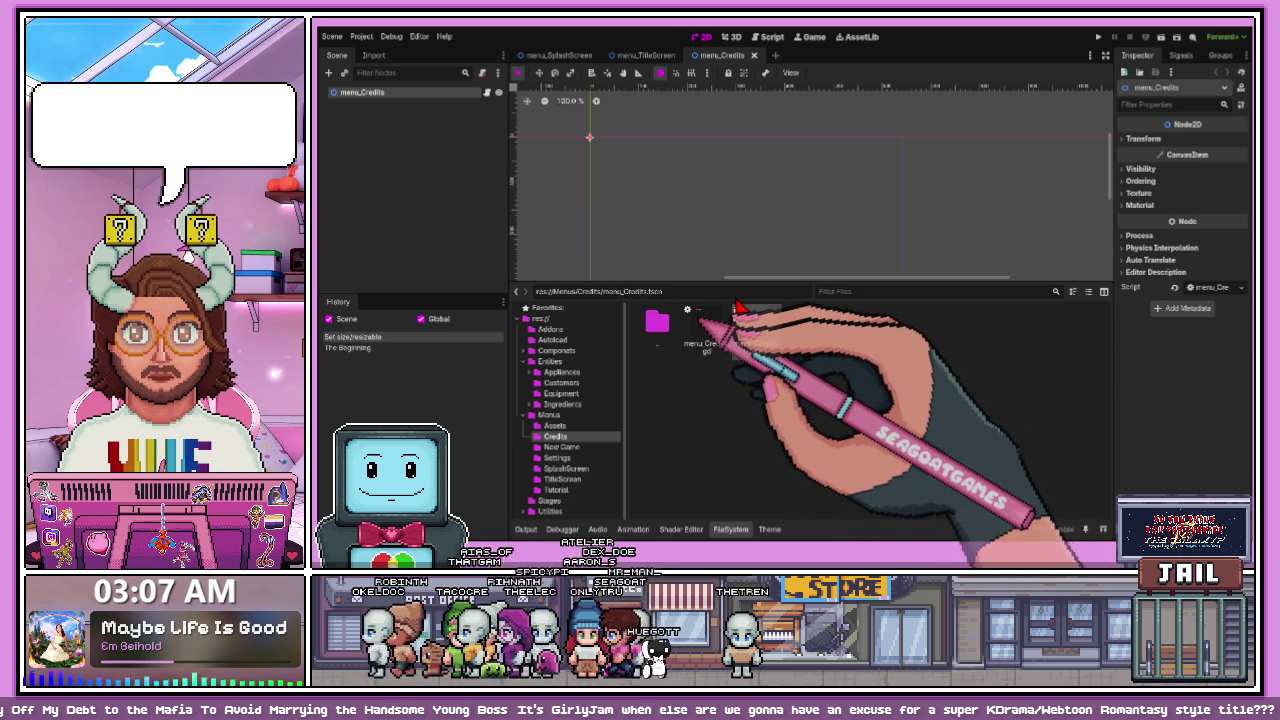
# - Add a RichTextLabel child under menu_Credits, then return to the menu_TitleScreen scene
pyautogui.hotkey('ctrl', 'a')
pyautogui.press('Return')
pyautogui.scroll(-5, 675, 185)
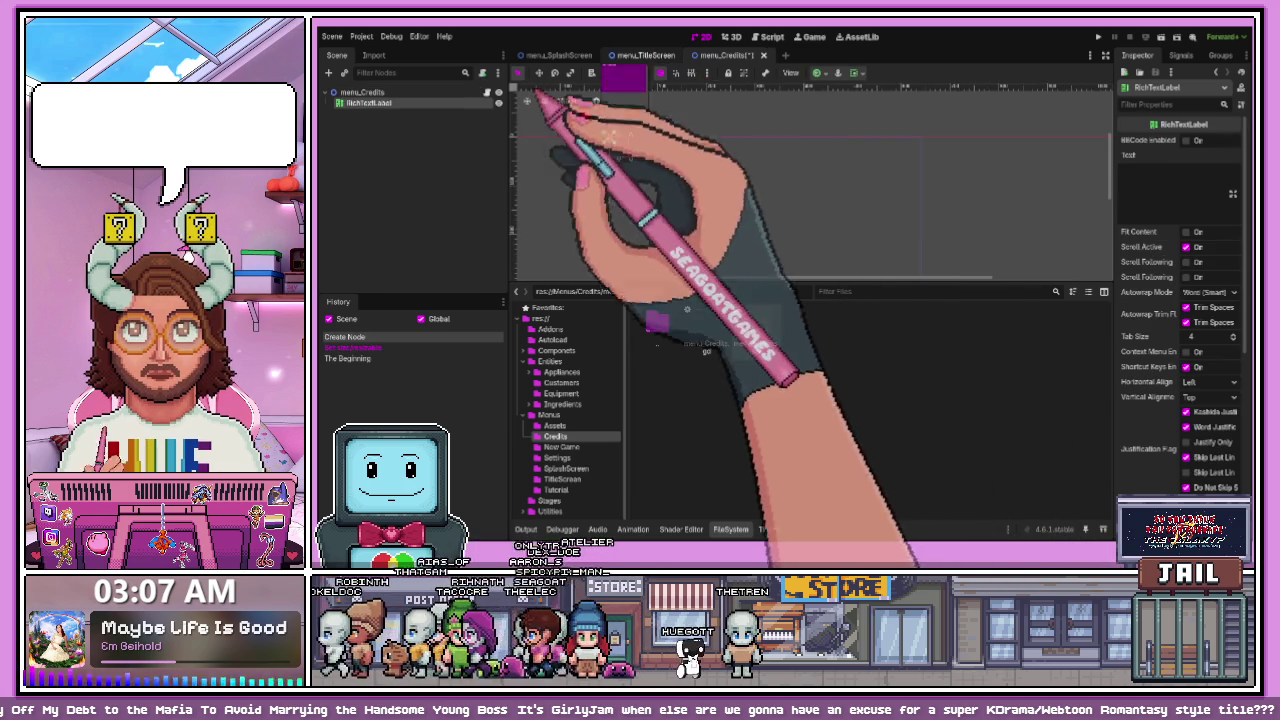
pyautogui.click(645, 55)
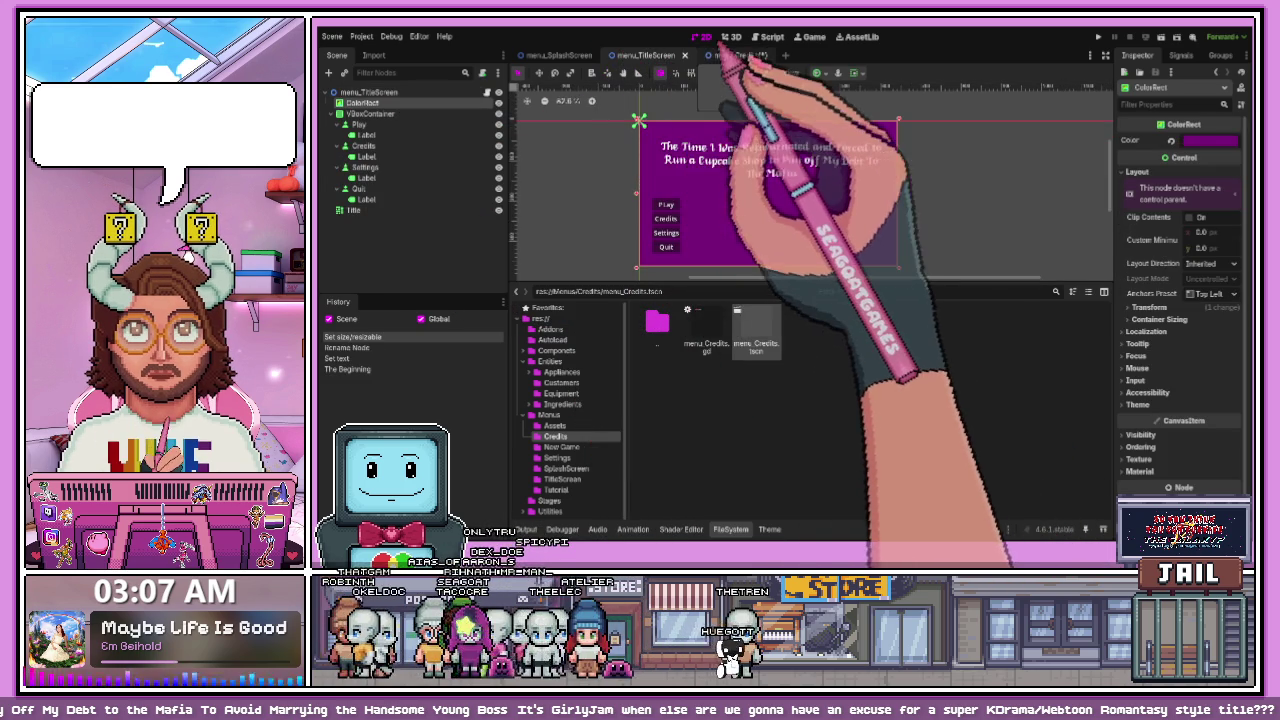
# - Paste the purple ColorRect into menu_Credits behind the RichTextLabel, and enable BBCode on the label
pyautogui.click(735, 55)
pyautogui.hotkey('ctrl', 'v')
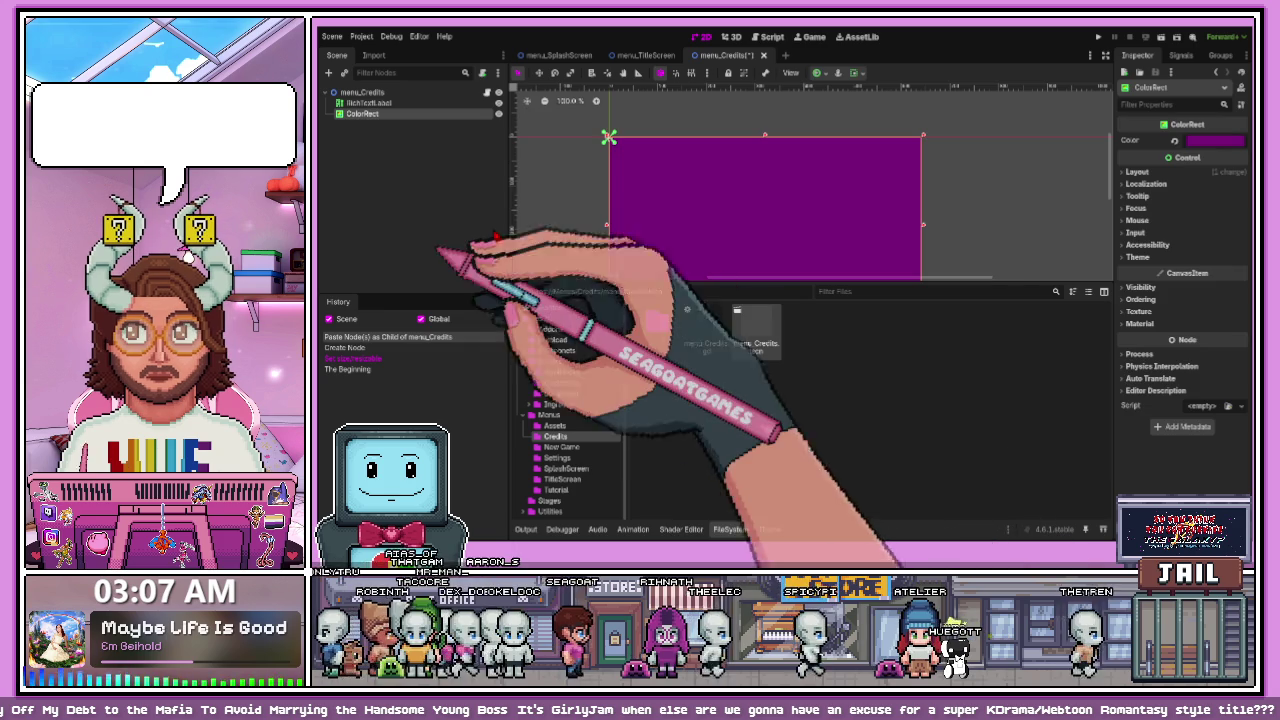
pyautogui.moveTo(320, 112); pyautogui.dragTo(326, 98)
pyautogui.click(365, 113)
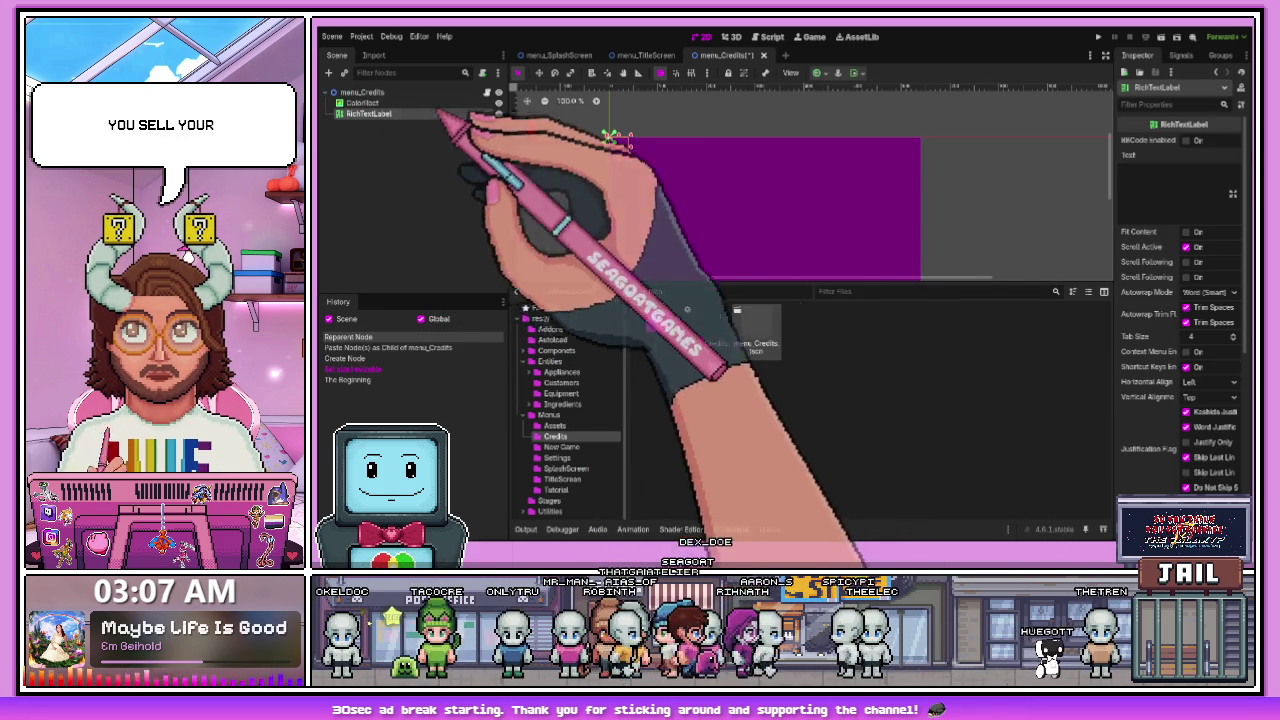
pyautogui.click(1187, 141)
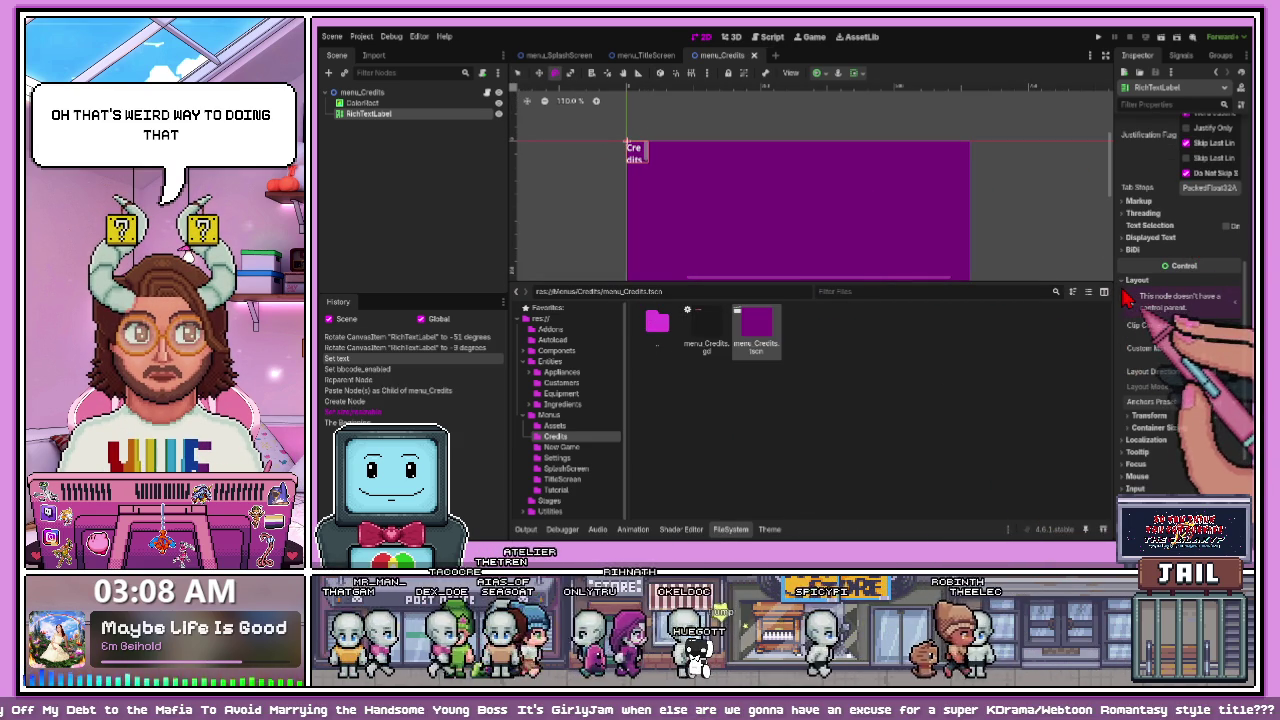
# - Undo an accidental rotation and move of the Credits label, then enlarge its box
pyautogui.moveTo(590, 158); pyautogui.dragTo(634, 138)
pyautogui.hotkey('ctrl', 'z')
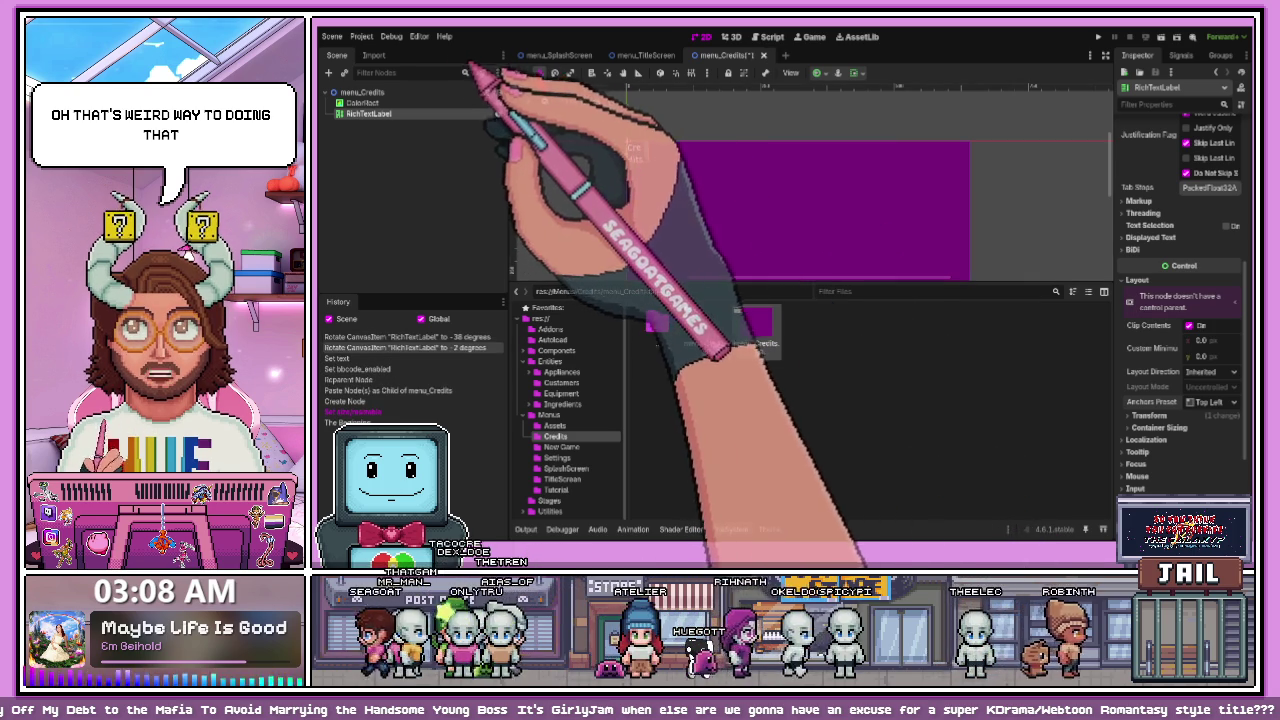
pyautogui.moveTo(623, 149)
pyautogui.mouseDown()
pyautogui.moveTo(666, 171)
pyautogui.moveTo(634, 151)
pyautogui.mouseUp()
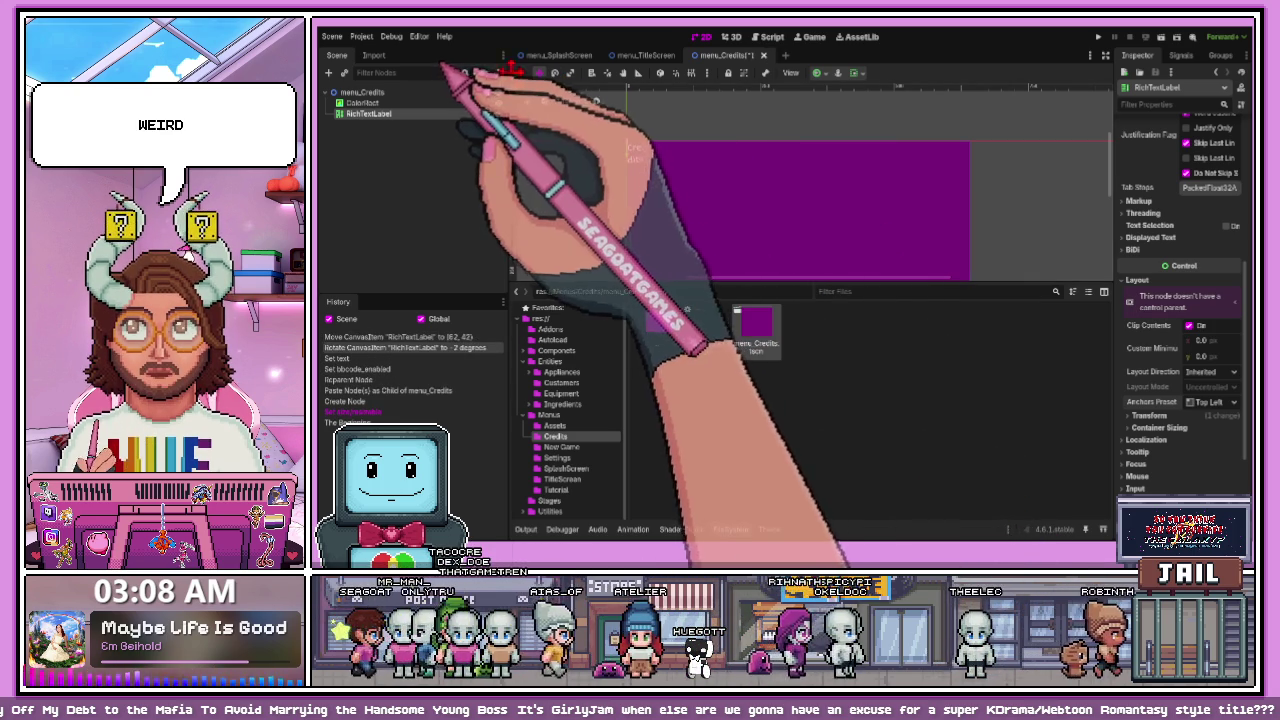
pyautogui.hotkey('ctrl', 'z')
pyautogui.click(573, 155)
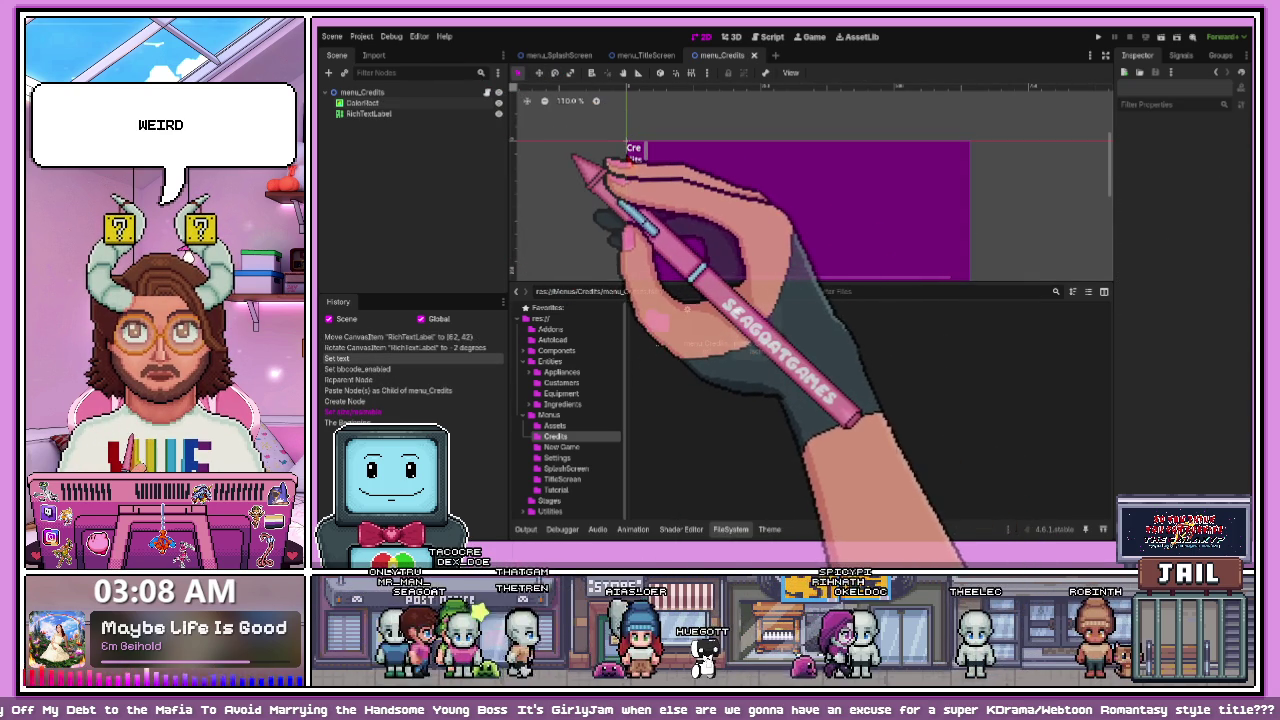
pyautogui.click(625, 147)
pyautogui.moveTo(645, 161)
pyautogui.mouseDown()
pyautogui.moveTo(850, 196)
pyautogui.moveTo(971, 186)
pyautogui.mouseUp()
# - Size the Credits label to 640 x 64 and center its text horizontally and vertically
pyautogui.scroll(-3, 1218, 305)
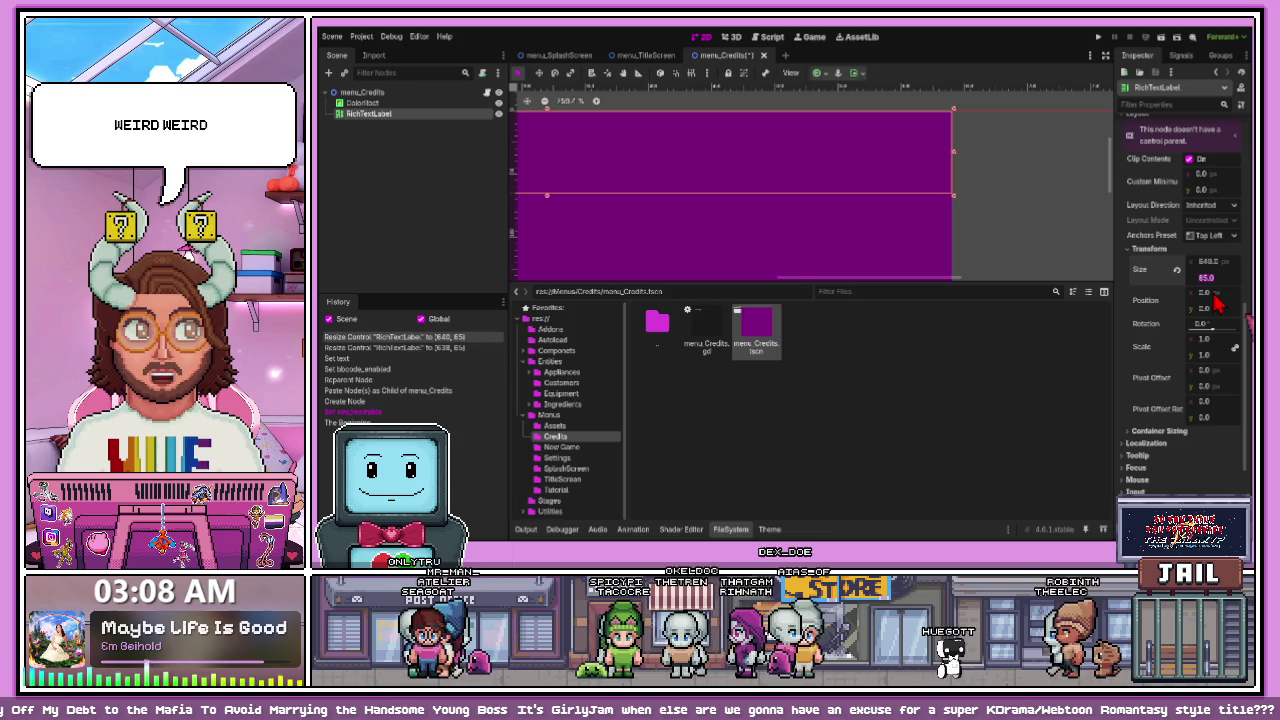
pyautogui.write('64')
pyautogui.scroll(5, 679, 224)
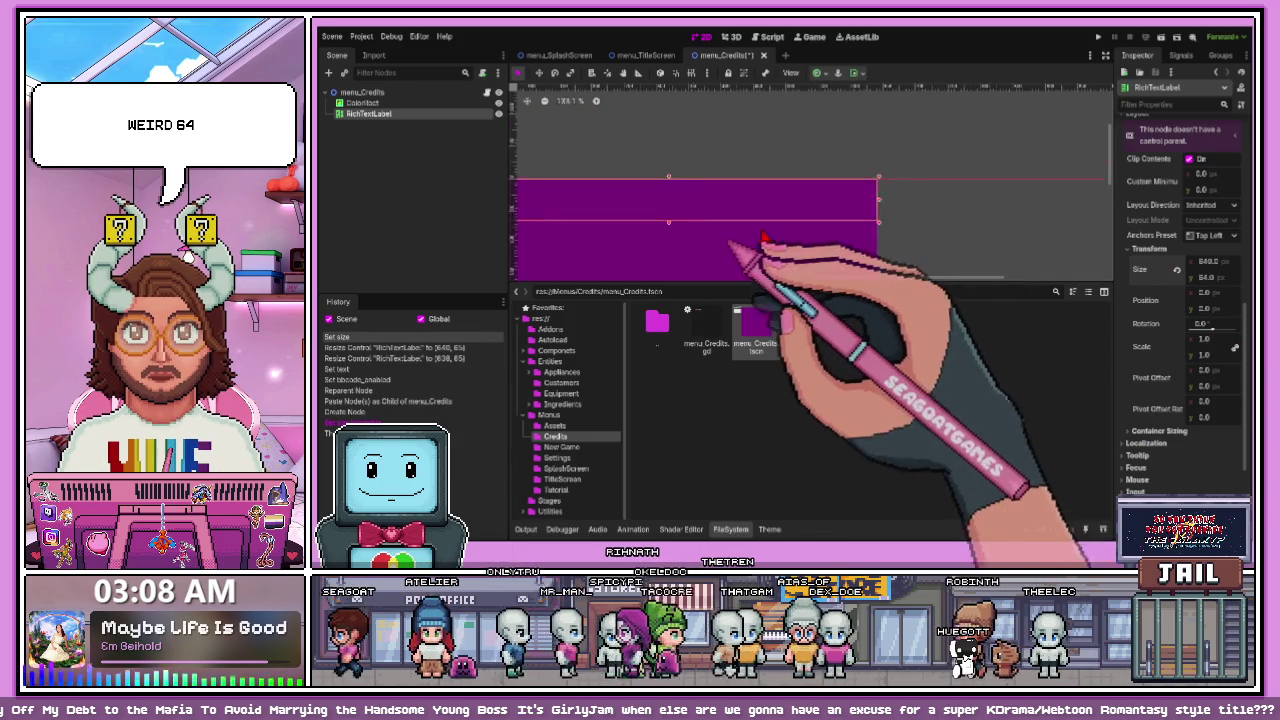
pyautogui.scroll(10, 1183, 203)
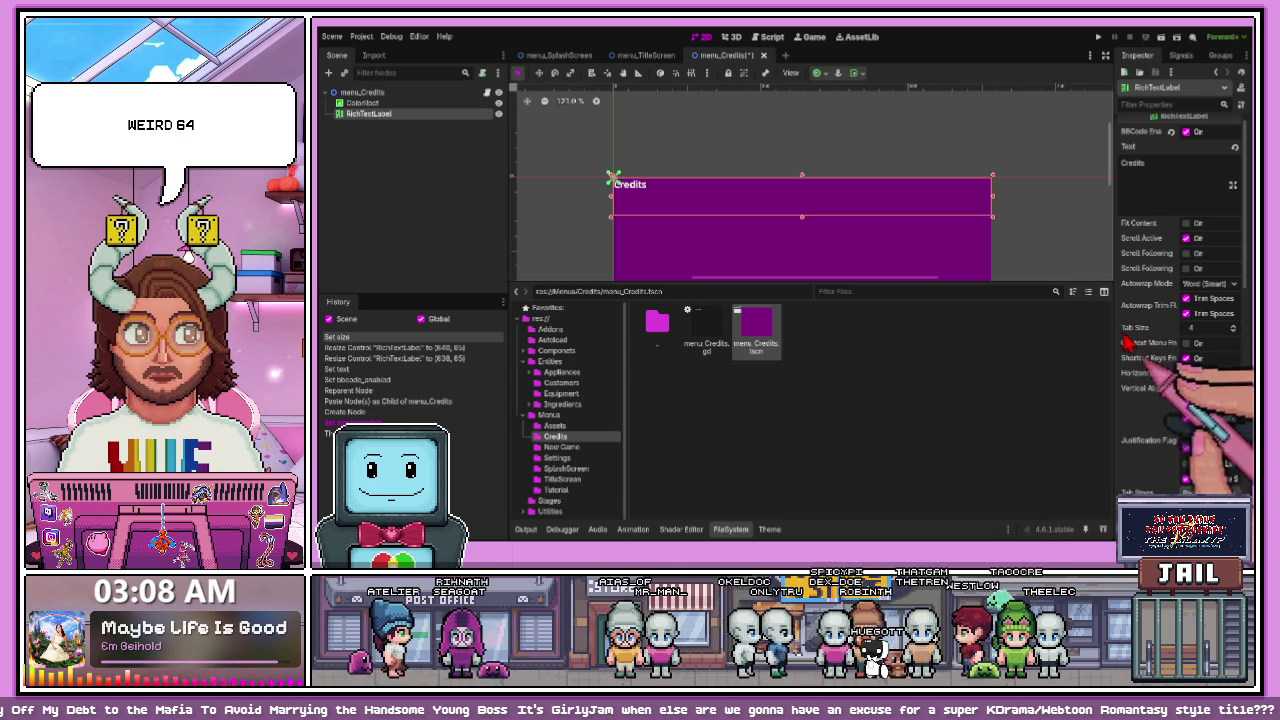
pyautogui.scroll(-5, 1160, 350)
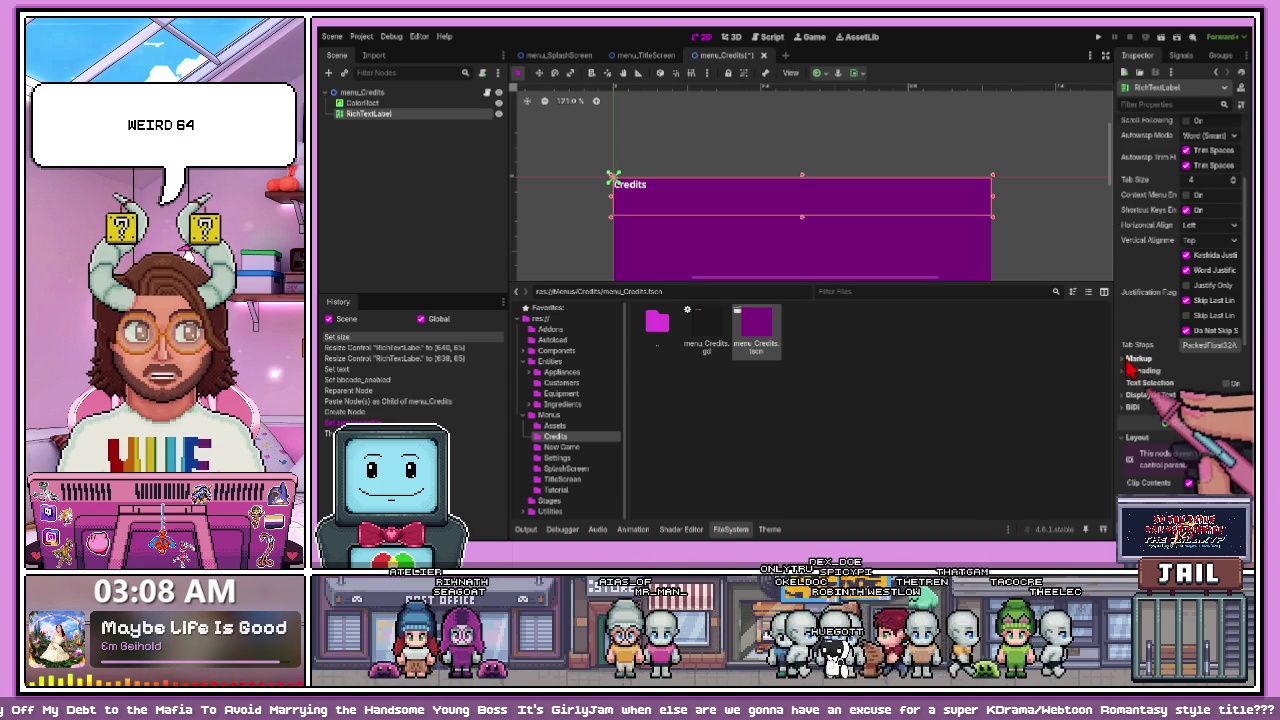
pyautogui.scroll(5, 1145, 355)
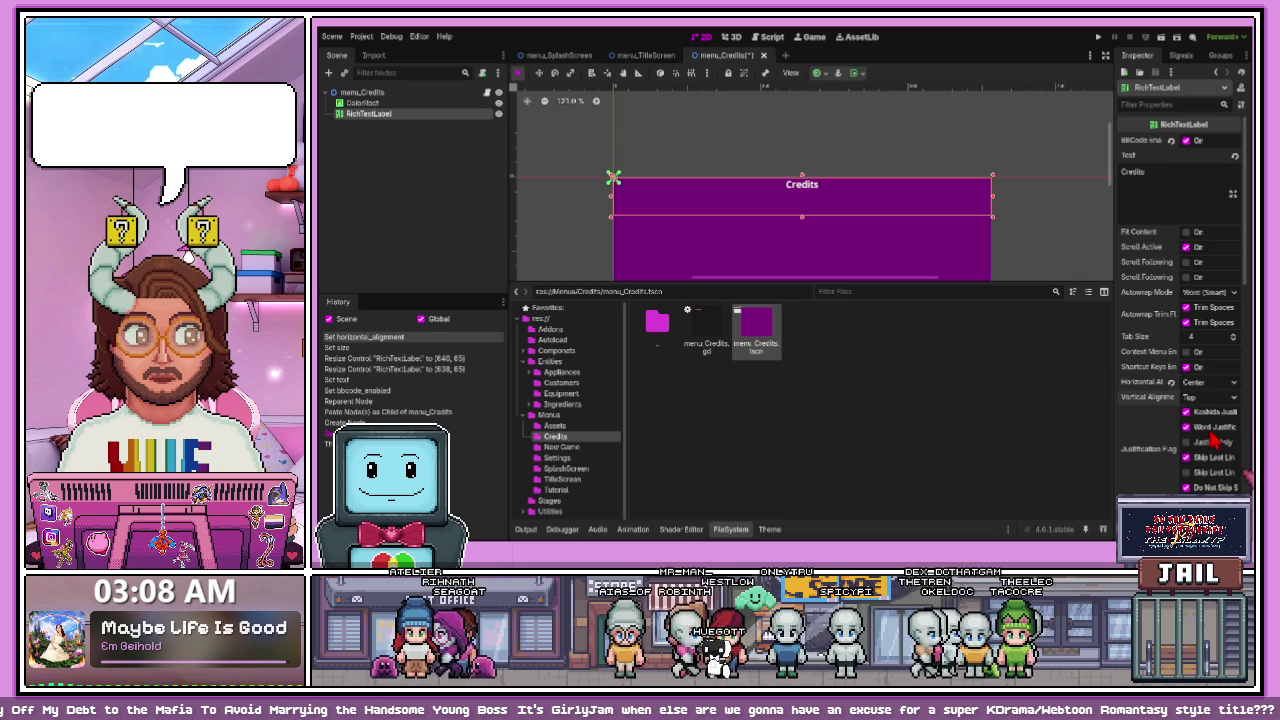
pyautogui.click(908, 225)
pyautogui.scroll(-3, 905, 228)
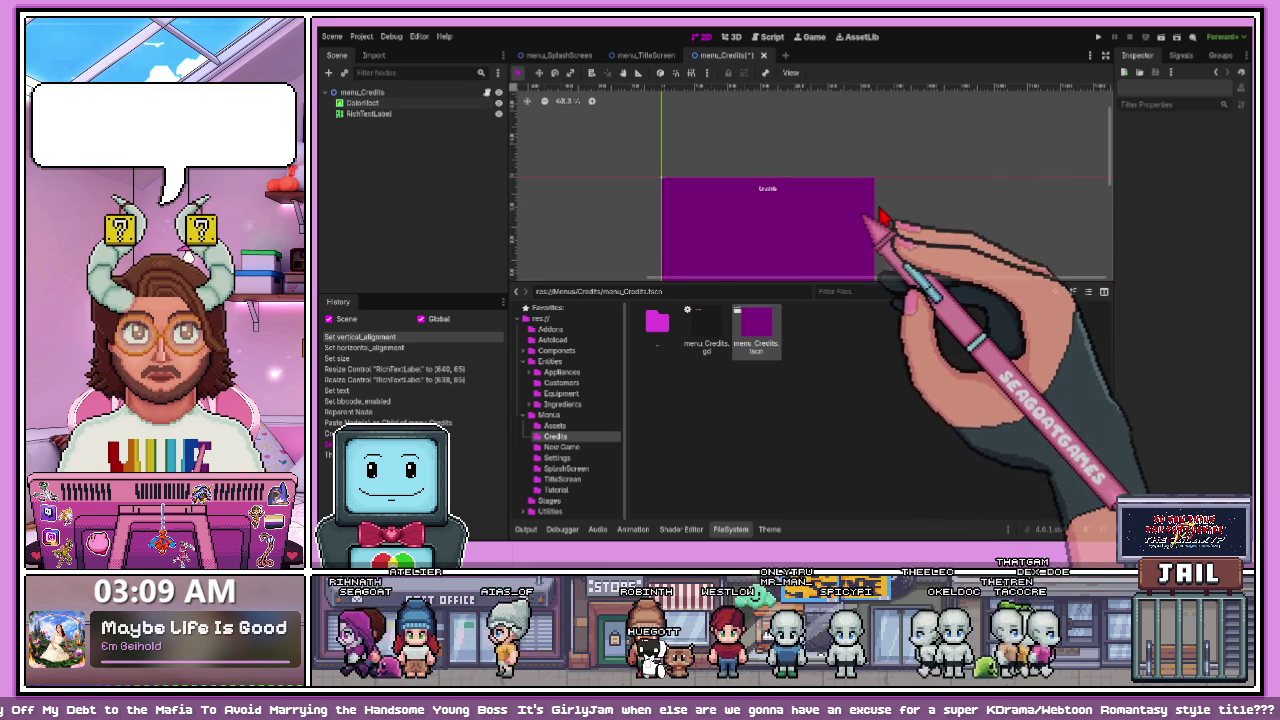
pyautogui.scroll(1, 760, 196)
pyautogui.click(774, 202)
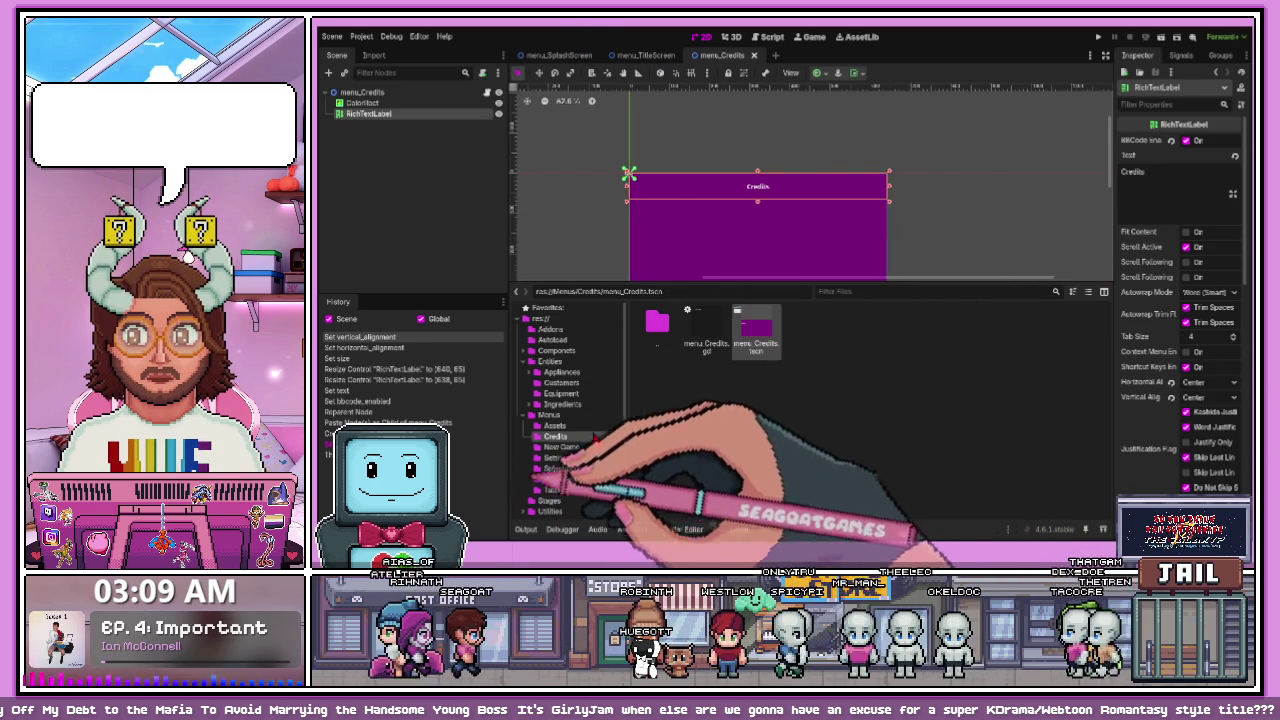
pyautogui.click(834, 123)
pyautogui.scroll(-3, 715, 178)
pyautogui.scroll(1, 693, 200)
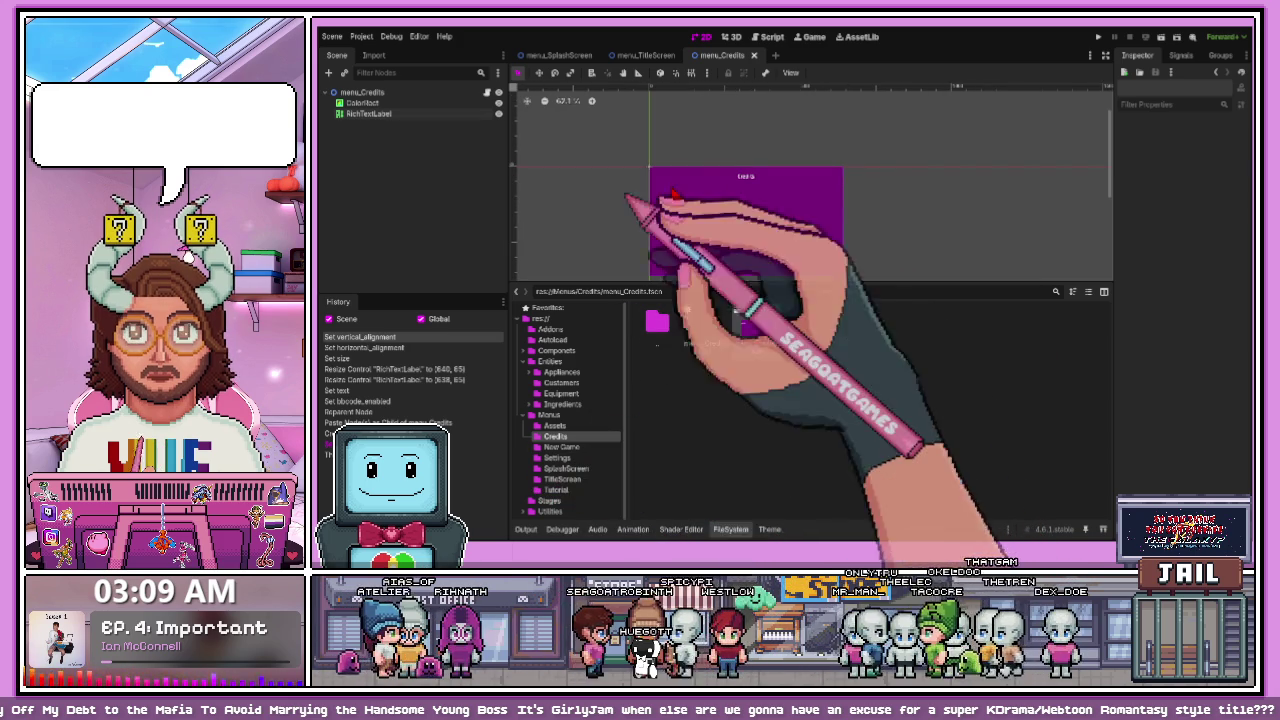
# - Create an HBoxContainer child node under the menu_Credits root
pyautogui.click(340, 93)
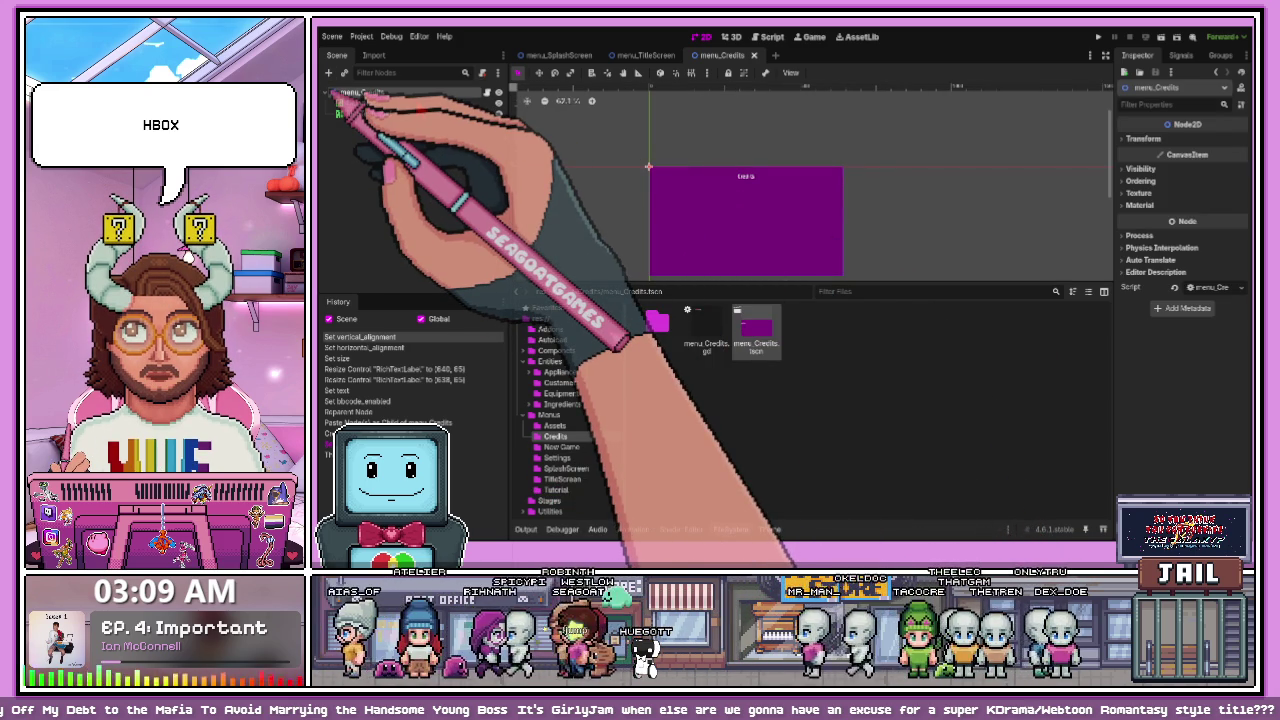
pyautogui.hotkey('ctrl', 'a')
pyautogui.press('Return')
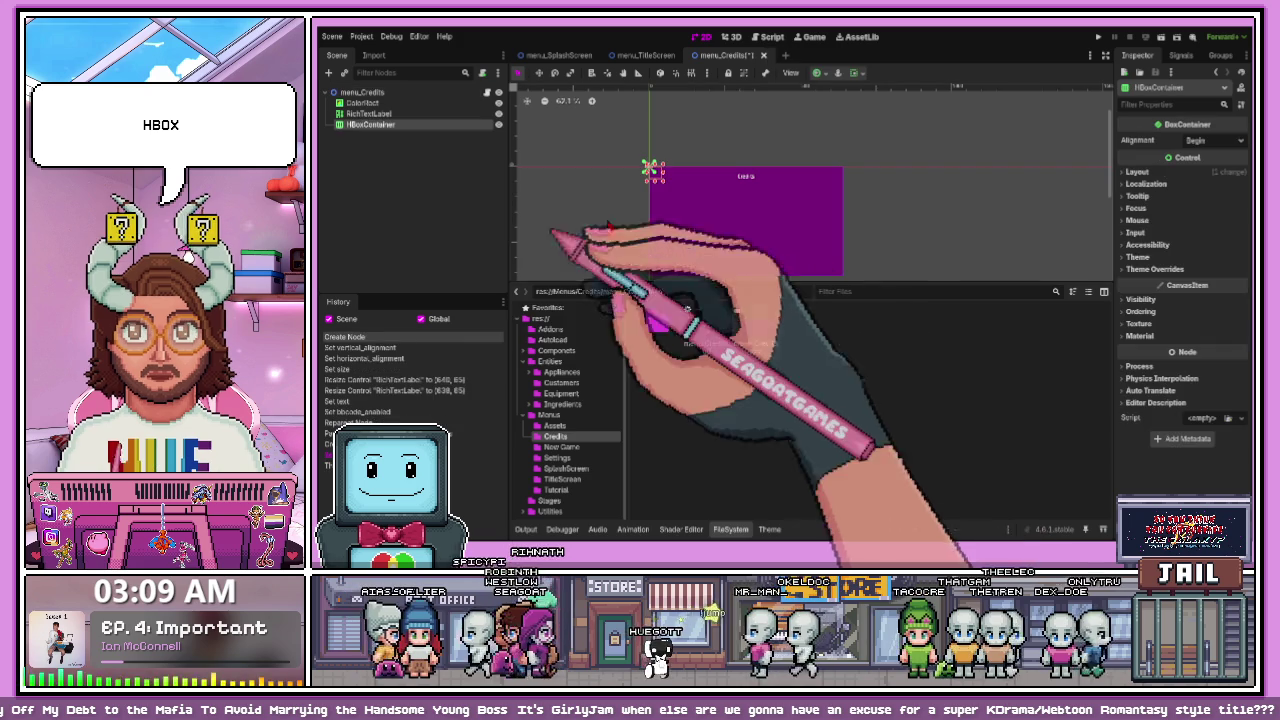
pyautogui.scroll(1, 600, 190)
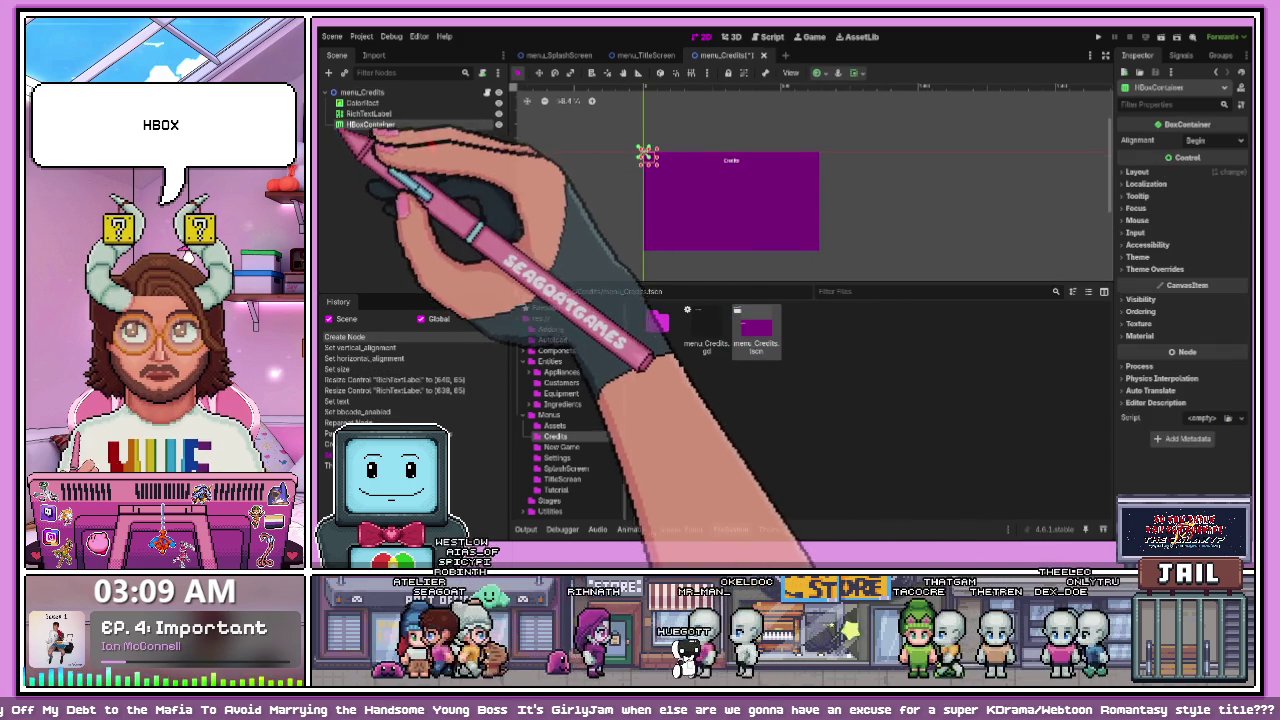
pyautogui.scroll(2, 660, 192)
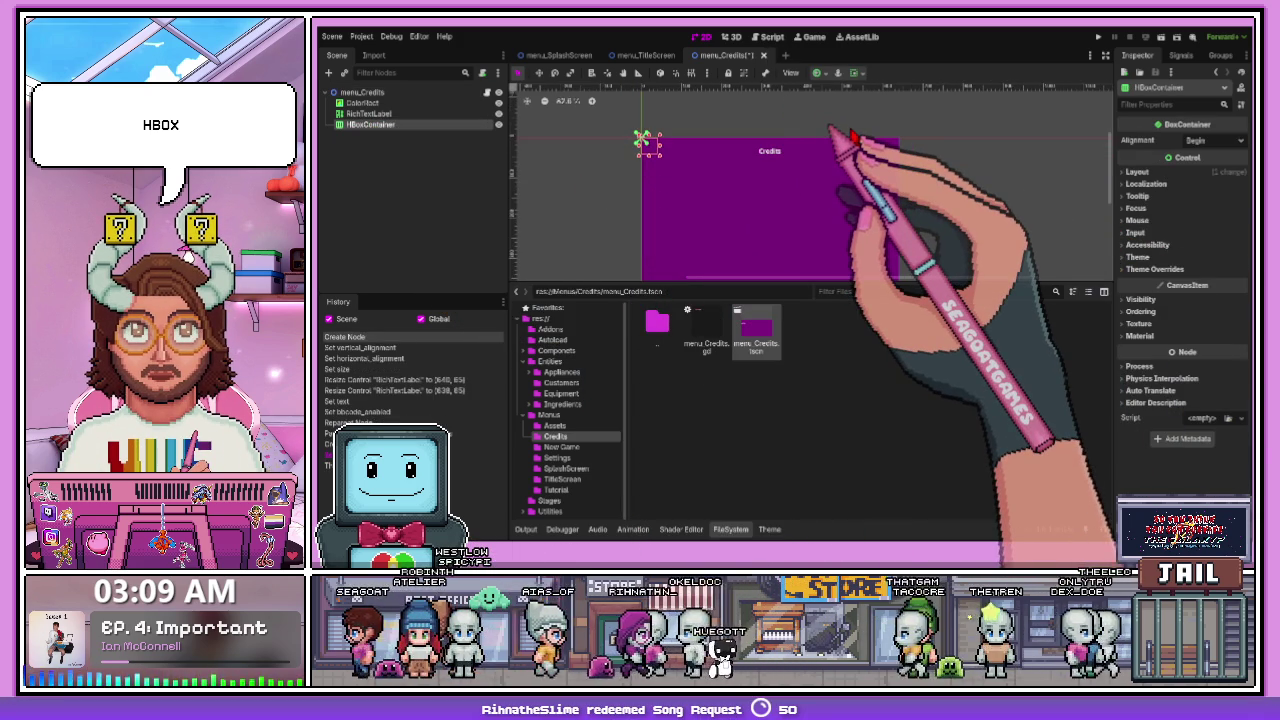
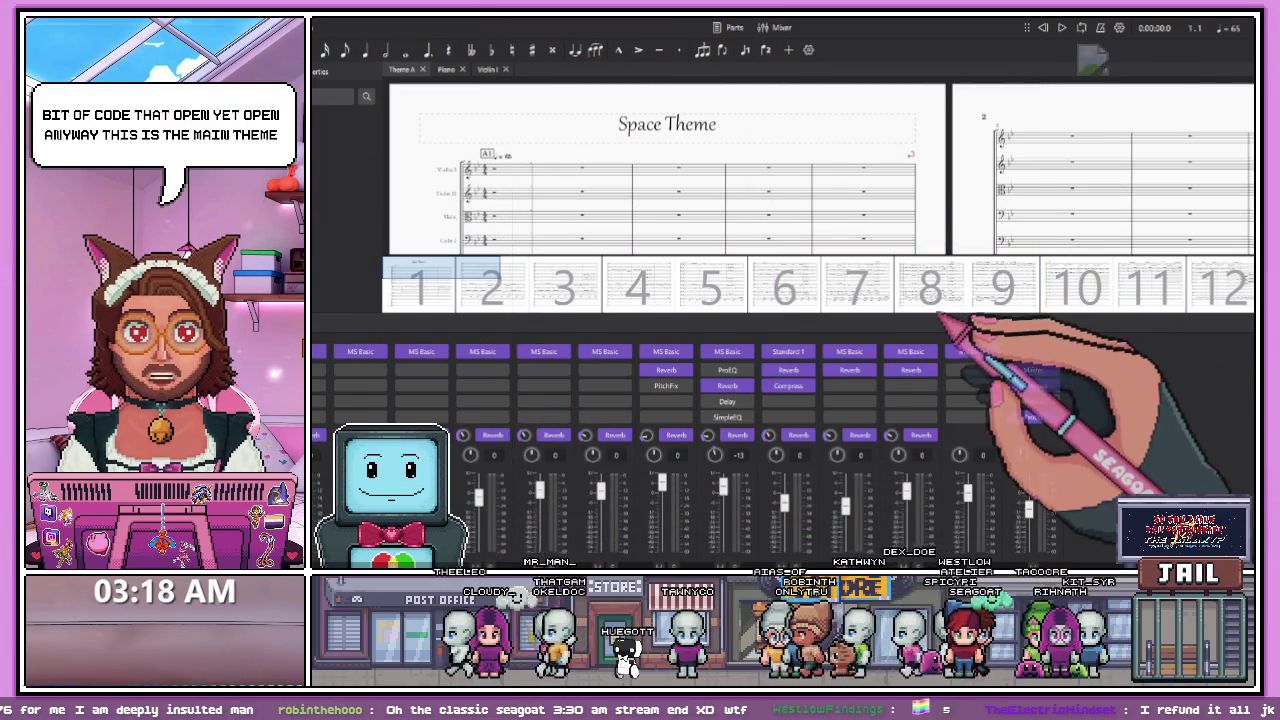
# - Hide the Mixer panel, scroll down and back up through Space Theme, then start playback
pyautogui.press('F10')
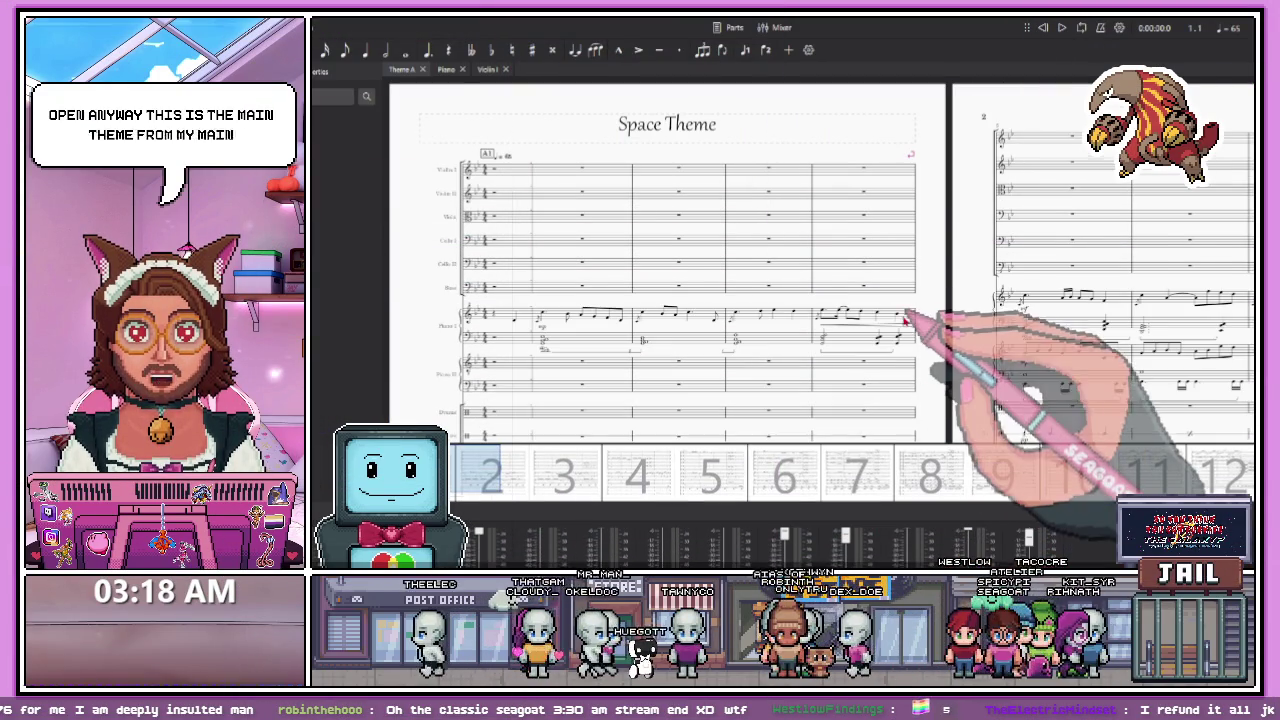
pyautogui.scroll(-2, 903, 341)
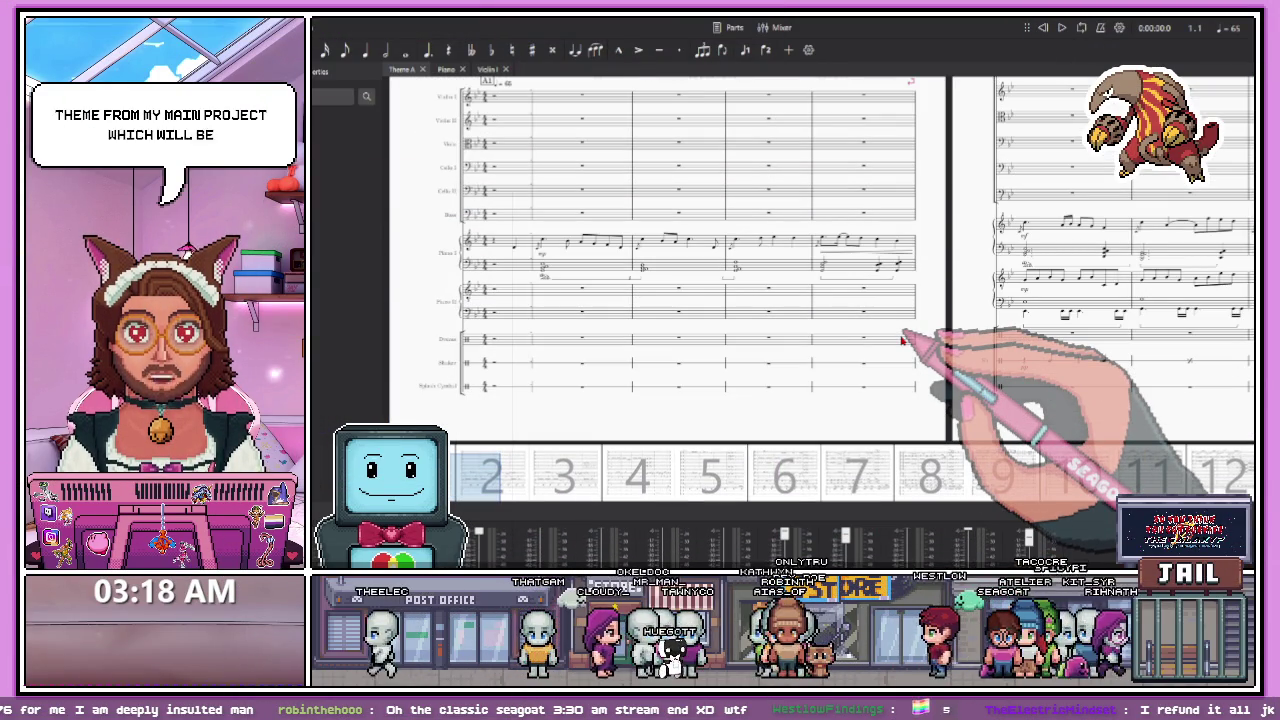
pyautogui.scroll(1, 905, 339)
pyautogui.click(1060, 28)
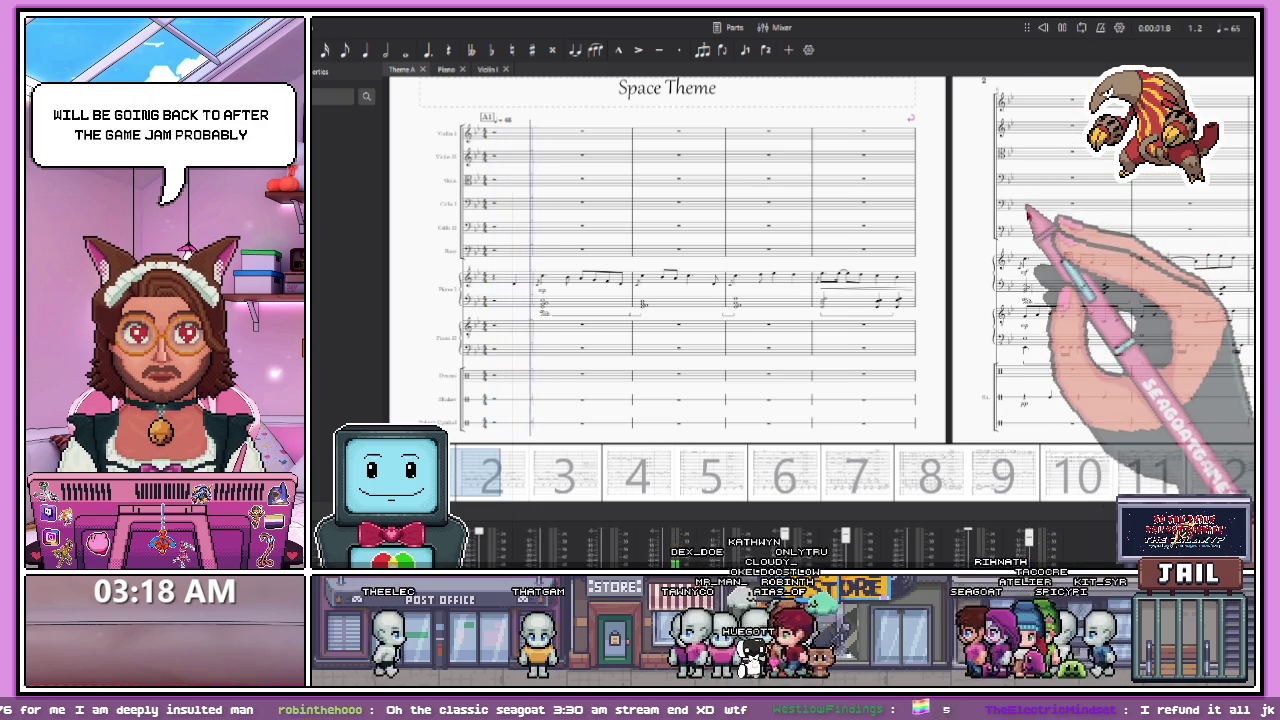